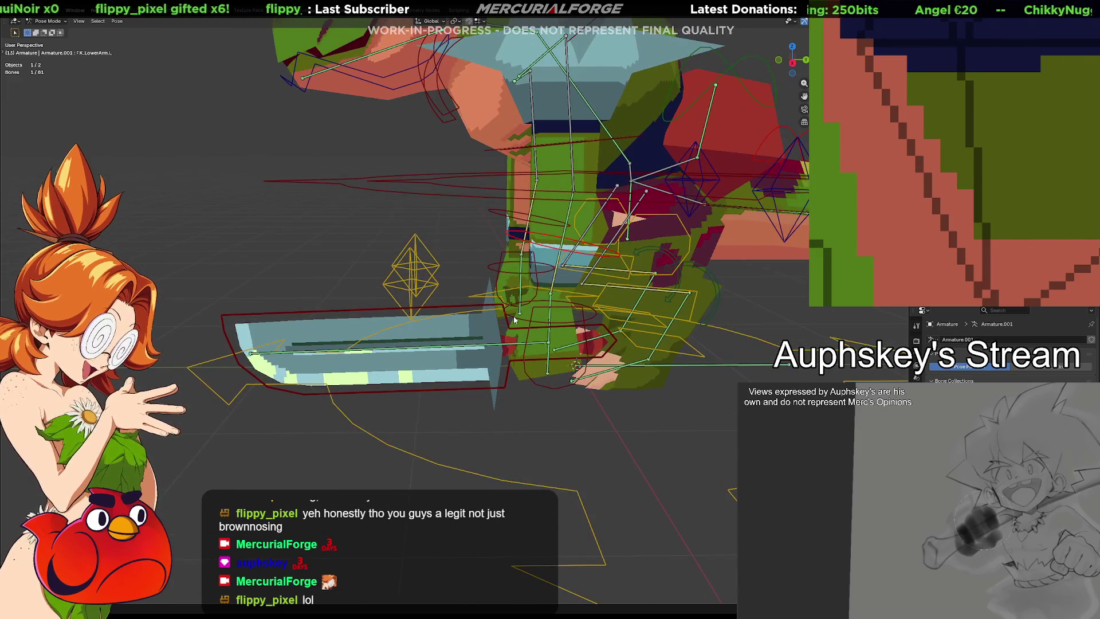
Step: Grab the weapon bone and move it while viewing the rig from several angles
click(505, 317)
key(g)
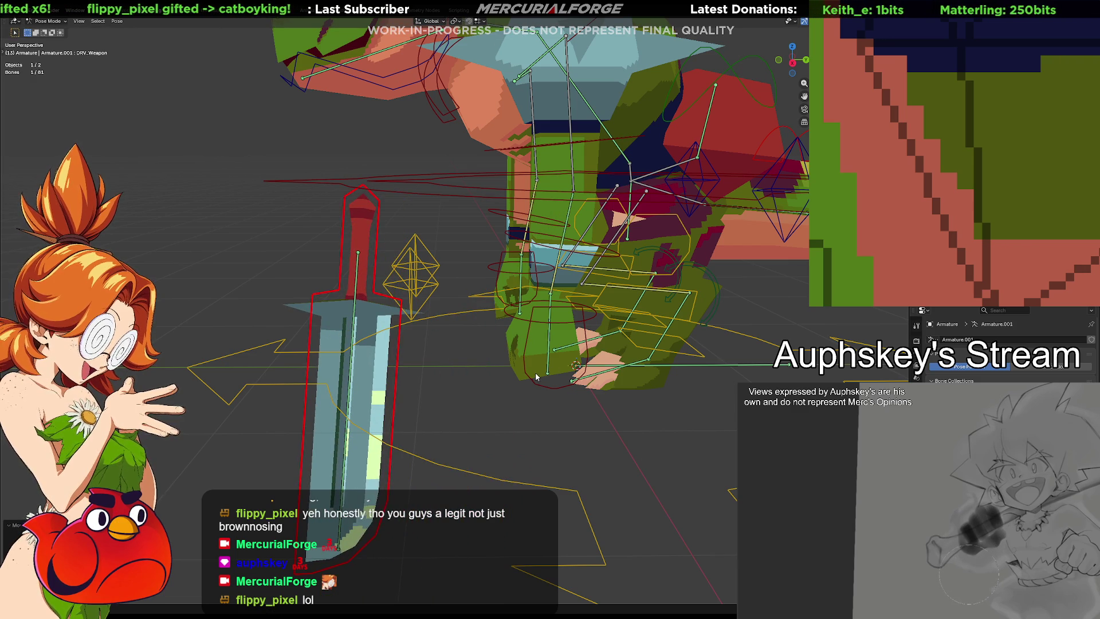
middle_drag(536, 376, 567, 353)
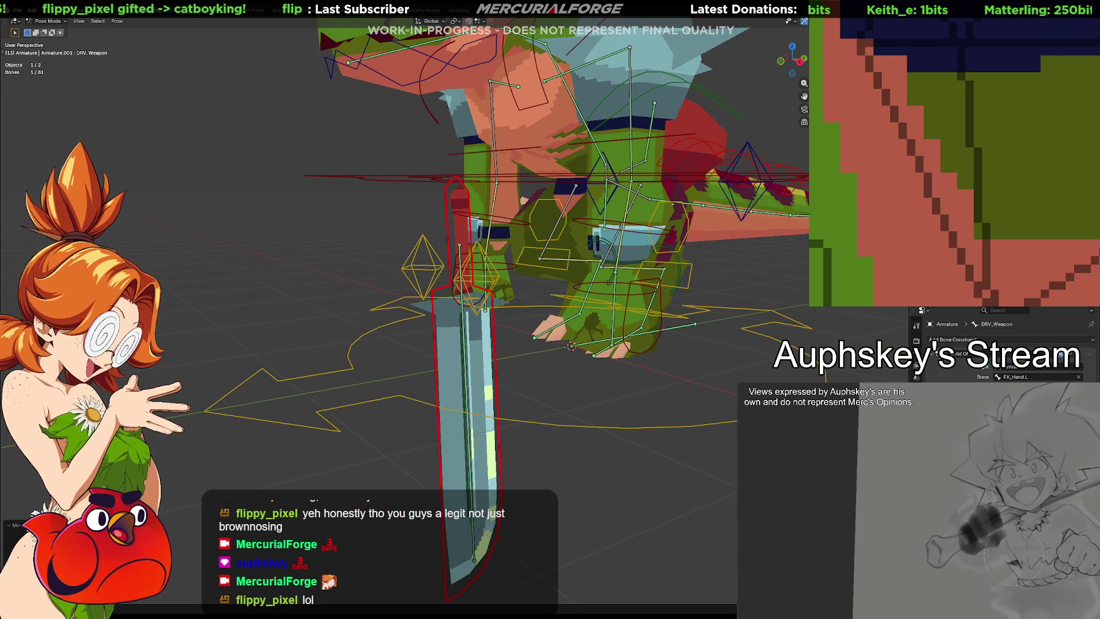
middle_drag(678, 416, 372, 326)
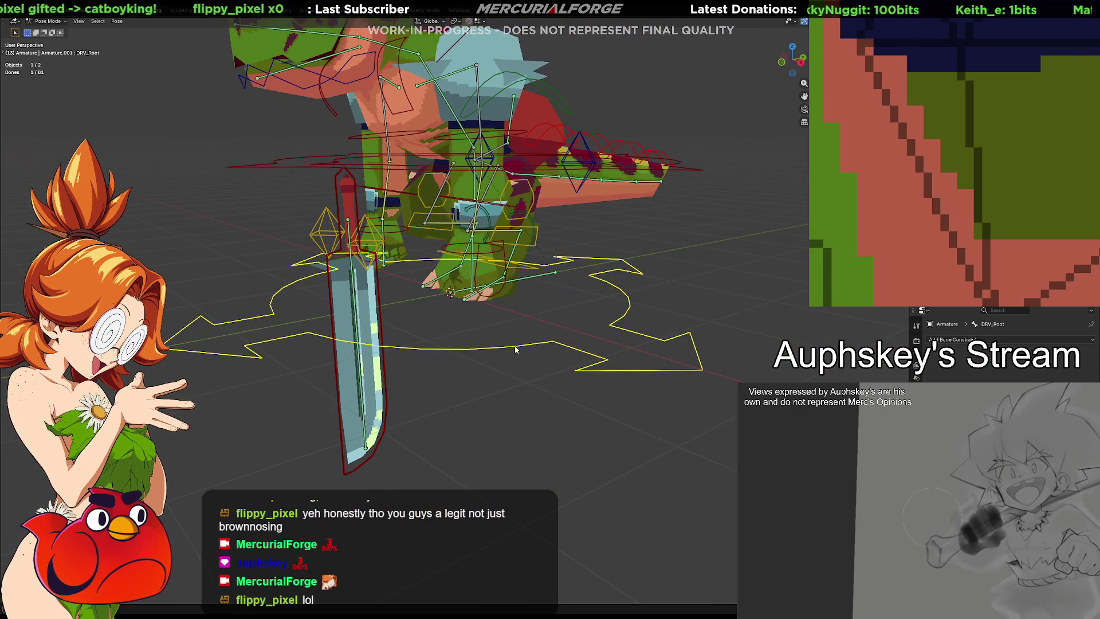
middle_drag(507, 354, 518, 394)
Step: Slide DRV_Root sideways to test the sword follows, then cancel so the root returns to rest
click(558, 344)
key(g)
middle_drag(557, 350, 508, 391)
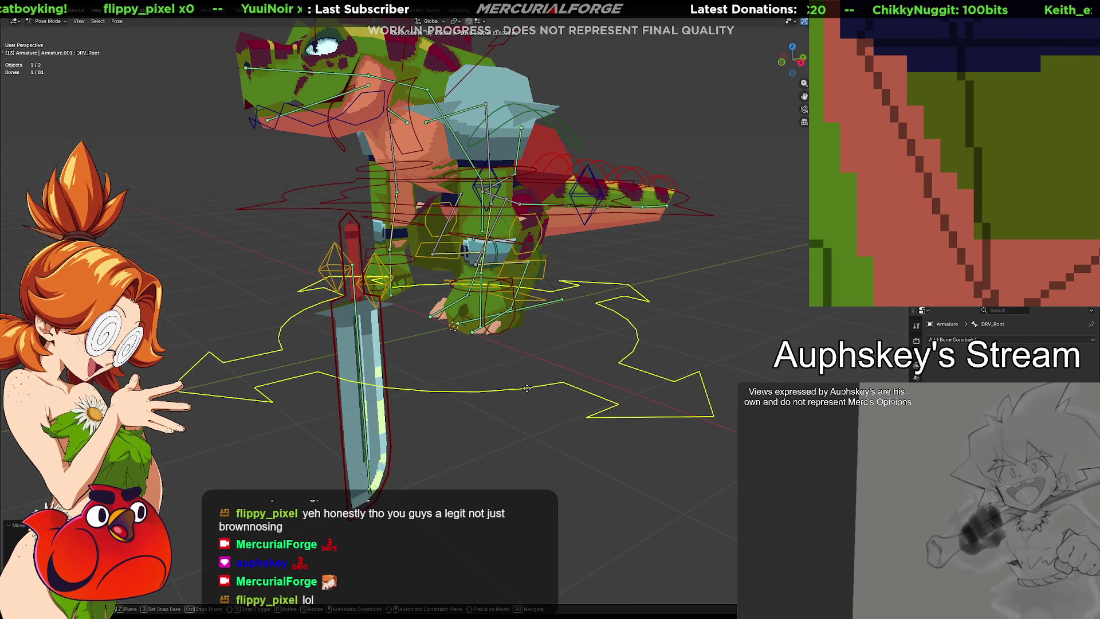
drag(528, 392, 684, 397)
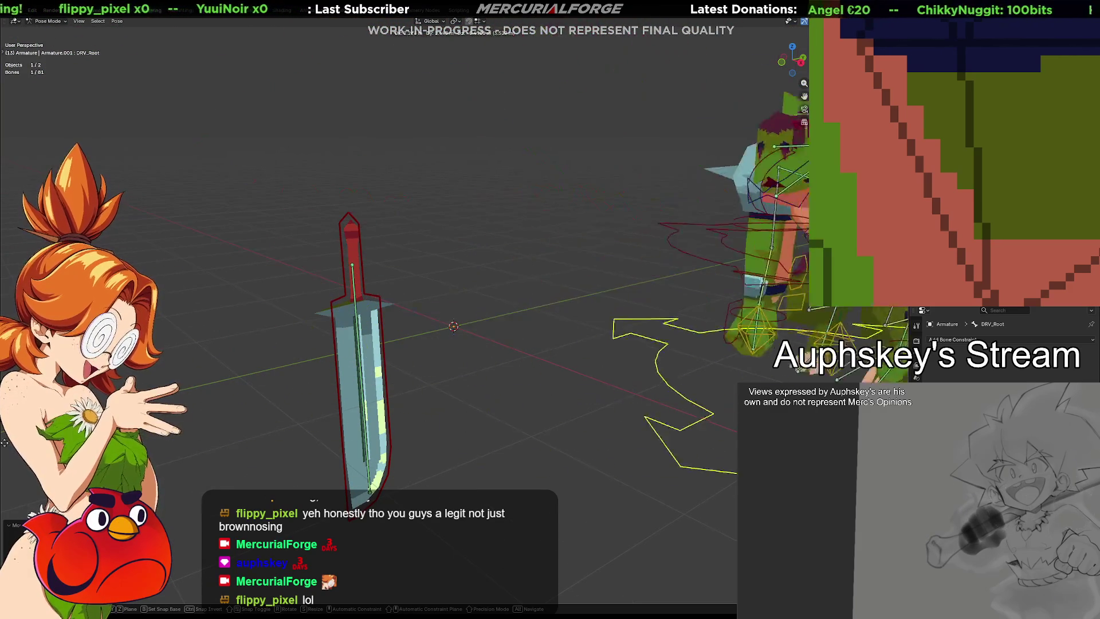
right_click(729, 455)
Step: Reset DRV_Weapon's rotation so the sword lies horizontally, then undo to snap it back into the hand
key(alt+r)
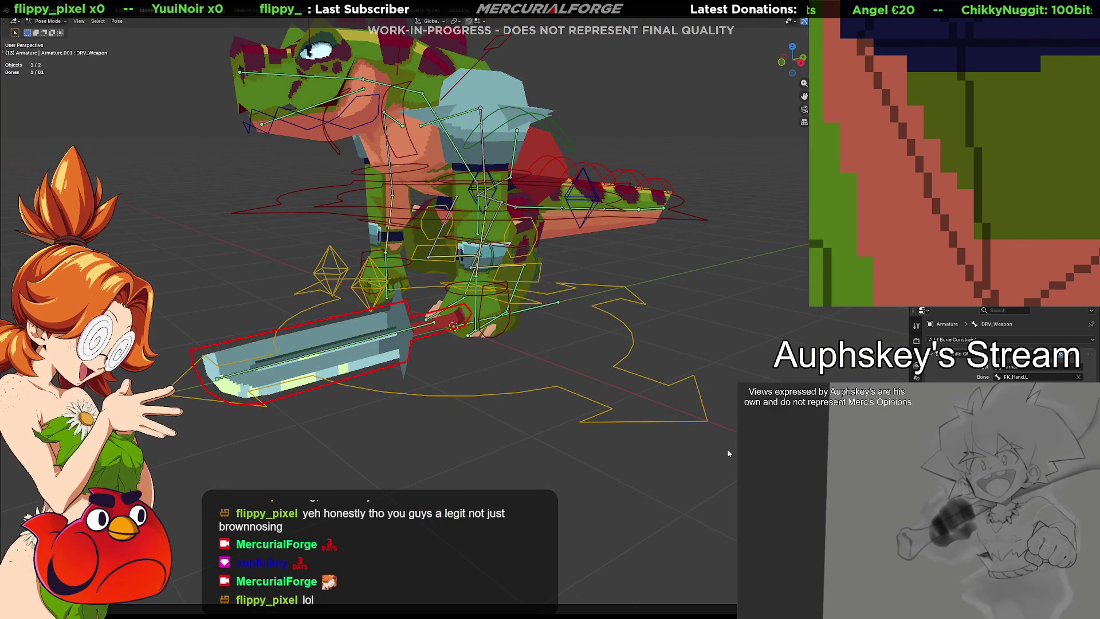
right_click(490, 394)
mouse_move(495, 395)
middle_down()
mouse_move(499, 444)
mouse_move(533, 427)
middle_up()
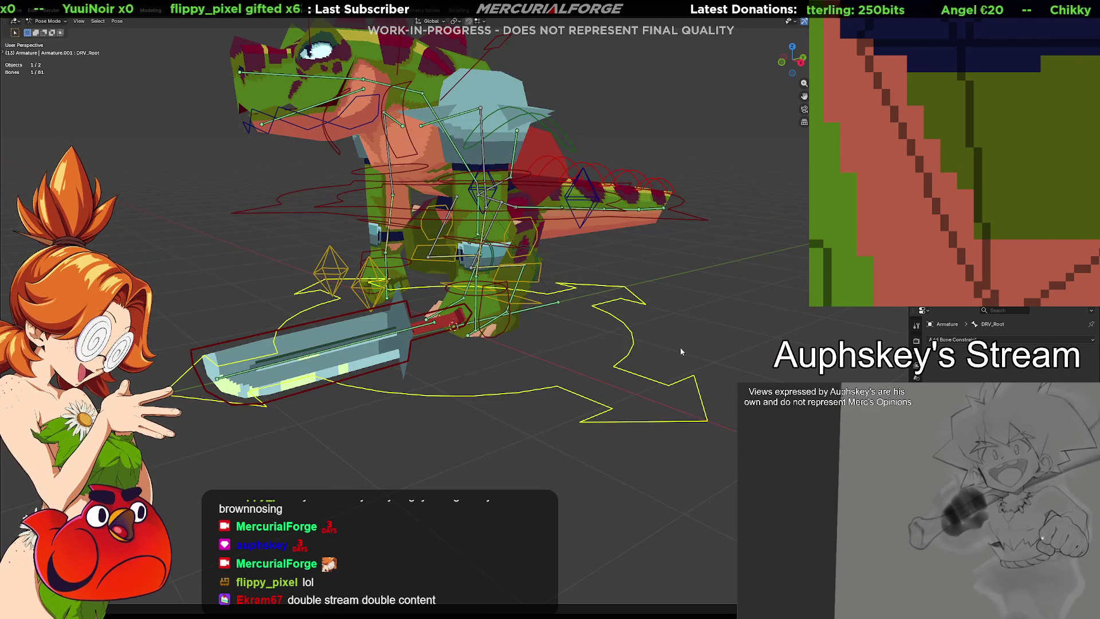
scroll(603, 358, up, 4)
scroll(603, 358, up, 3)
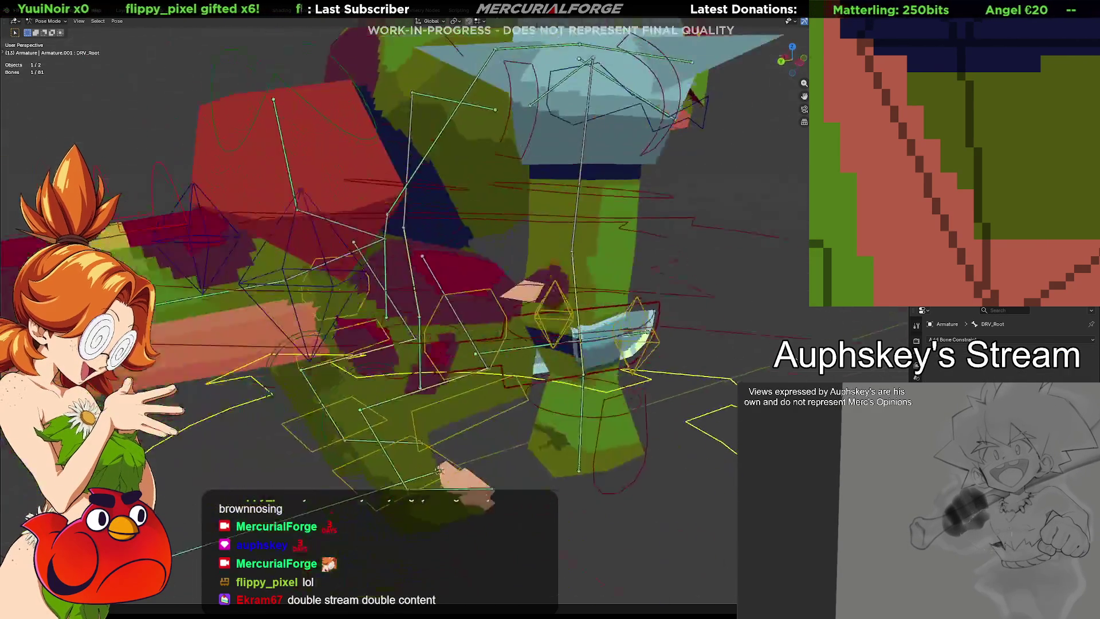
scroll(576, 364, down, 5)
middle_drag(577, 366, 560, 355)
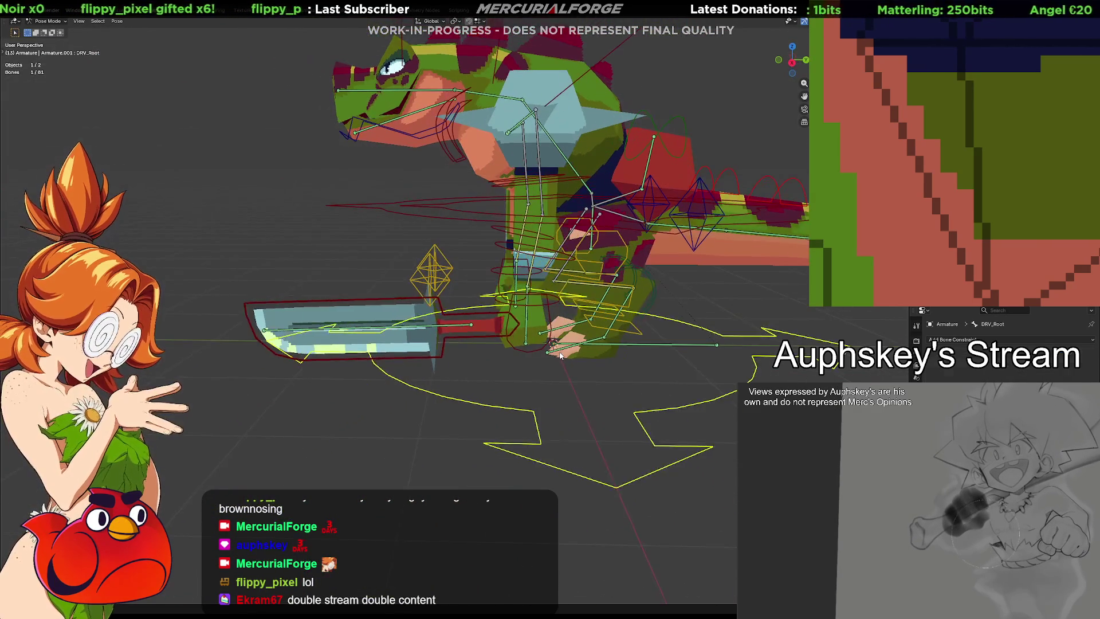
key(ctrl+z)
Step: Orbit around the character to inspect the sword in its hand
middle_drag(563, 393, 573, 410)
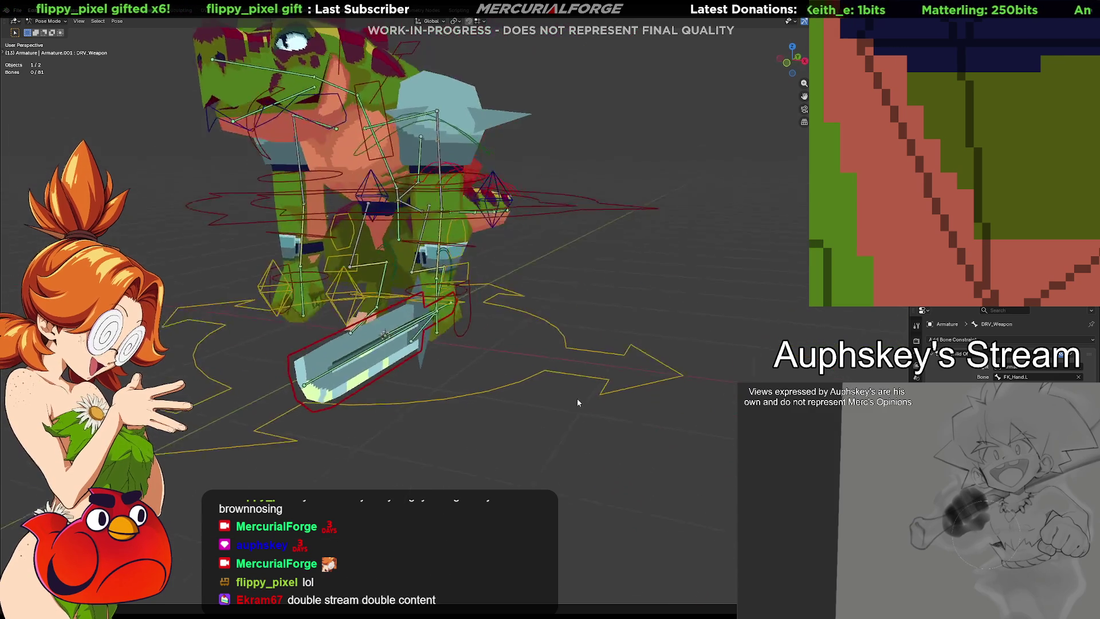
scroll(574, 415, up, 3)
mouse_move(663, 406)
middle_down()
mouse_move(374, 404)
mouse_move(455, 385)
middle_up()
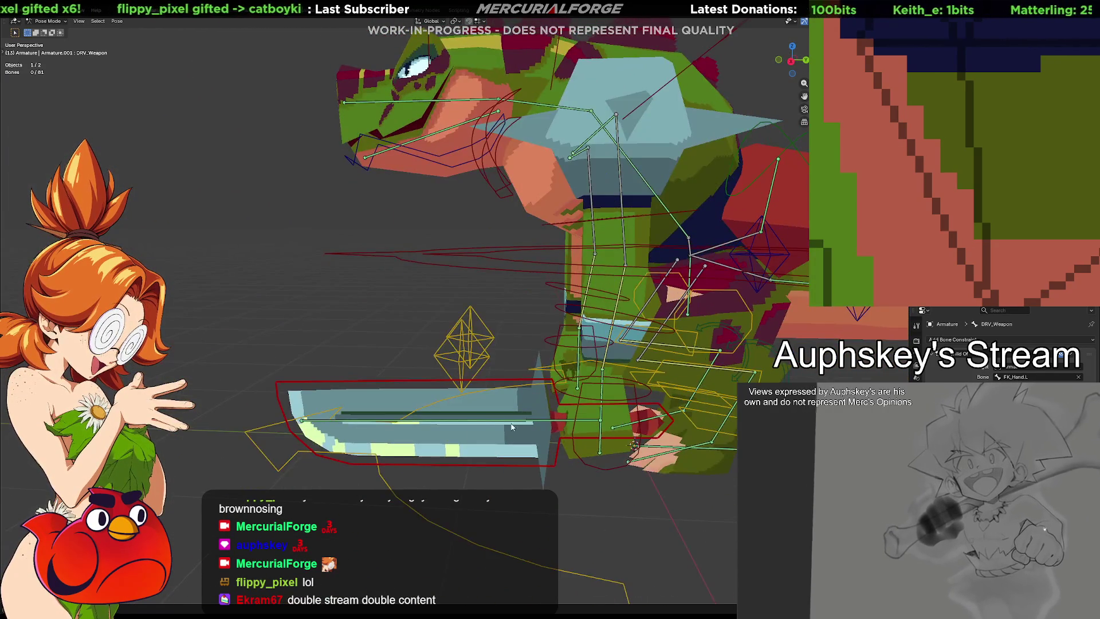
scroll(454, 385, up, 2)
scroll(514, 377, down, 2)
mouse_move(533, 374)
middle_down()
mouse_move(634, 365)
mouse_move(404, 367)
mouse_move(594, 375)
mouse_move(607, 459)
mouse_move(563, 258)
mouse_move(468, 285)
mouse_move(554, 462)
mouse_move(558, 360)
mouse_move(581, 391)
mouse_move(526, 395)
mouse_move(513, 368)
middle_up()
scroll(567, 372, up, 3)
key(Tab)
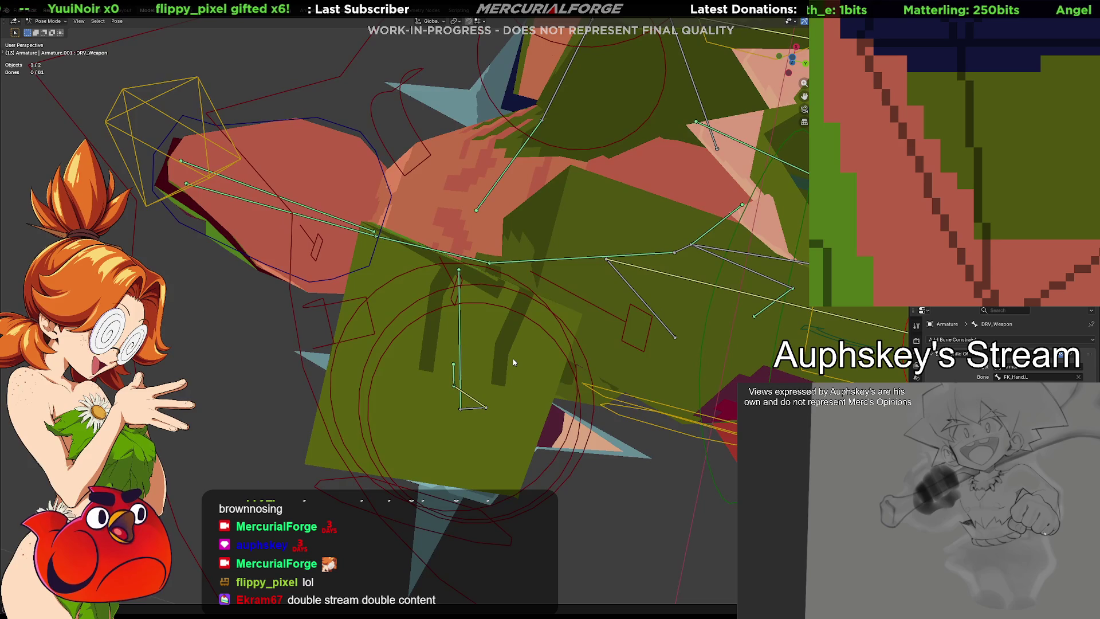
key(Tab)
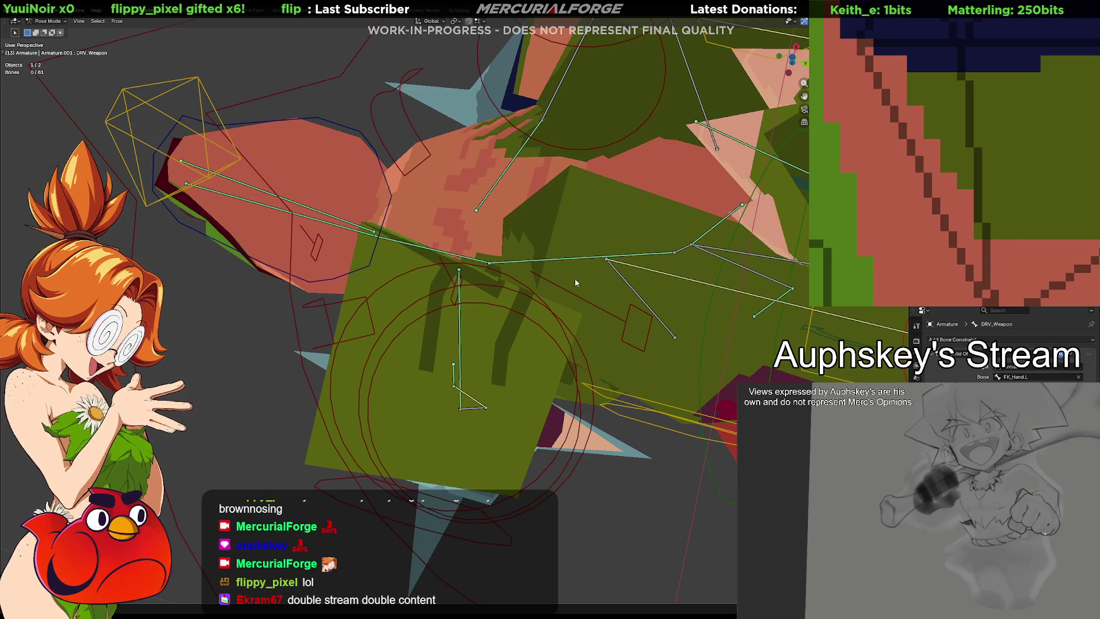
key(ctrl+Tab)
Step: Select the Reptile_Grunt mesh and briefly switch it into Sculpt Mode via the mode pie
click(538, 205)
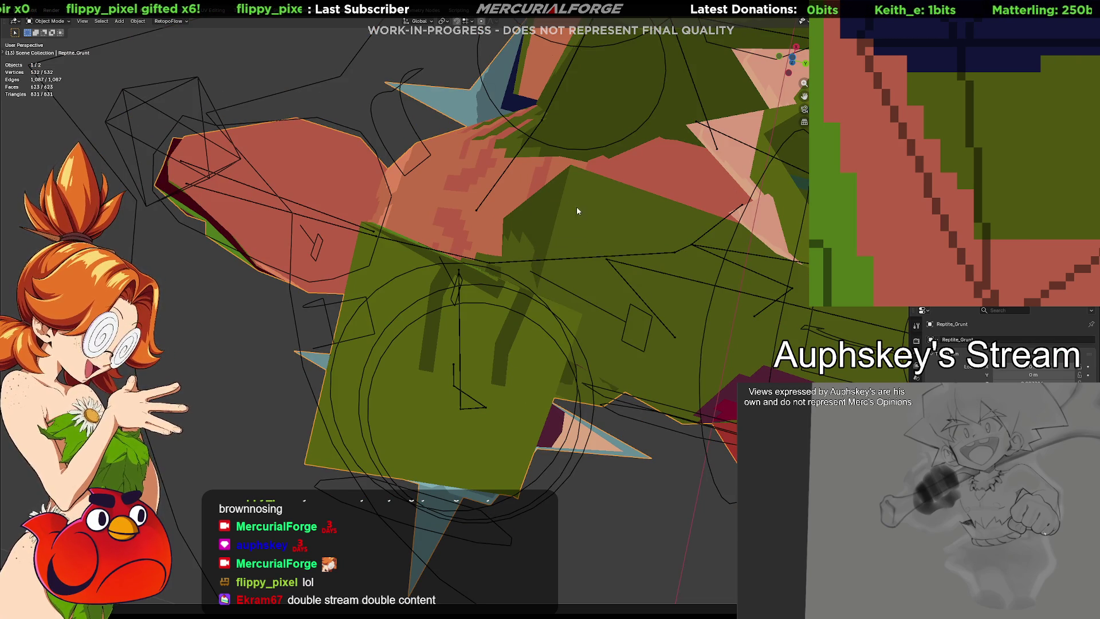
key(z)
key(Escape)
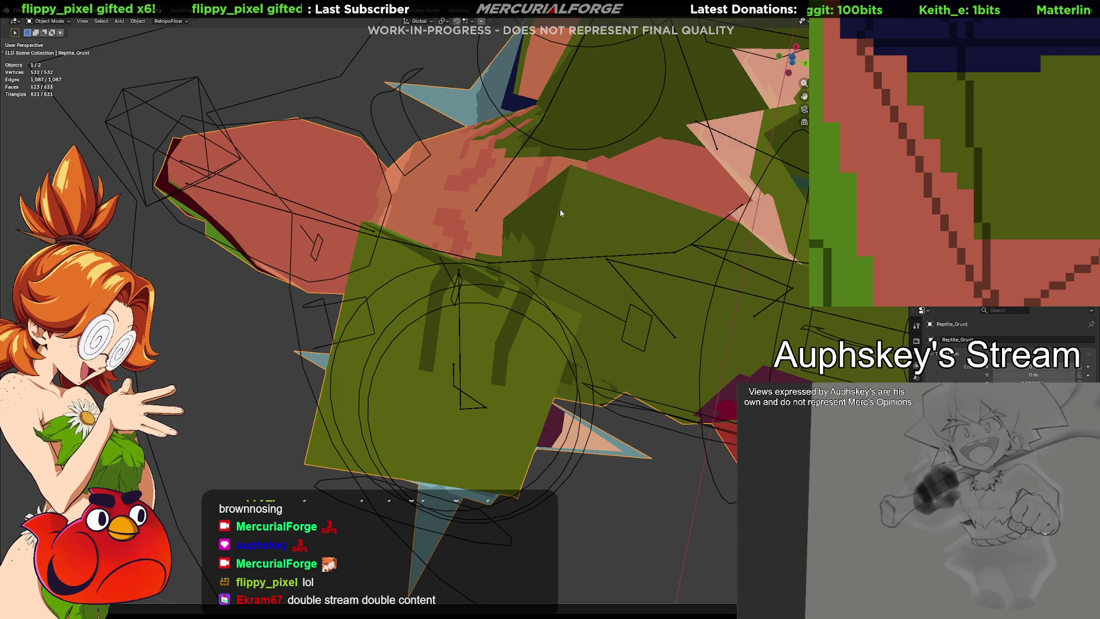
key(ctrl+Tab)
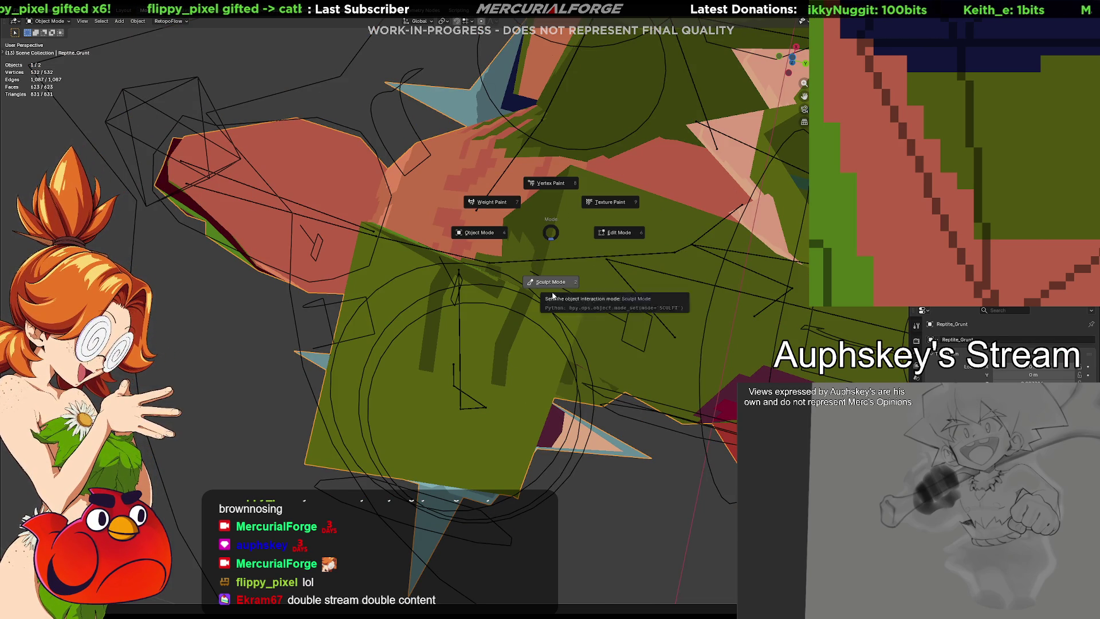
key(2)
Step: Return the mesh to Object Mode, then enter Edit Mode to show its wireframe edges
key(ctrl+Tab)
click(494, 205)
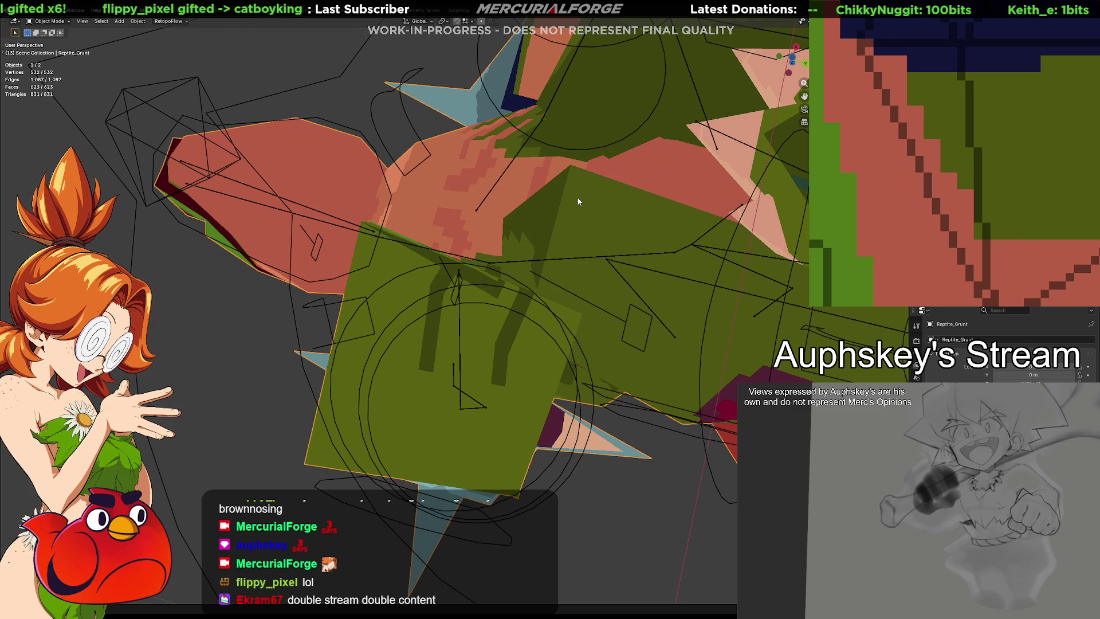
key(ctrl+Tab)
key(6)
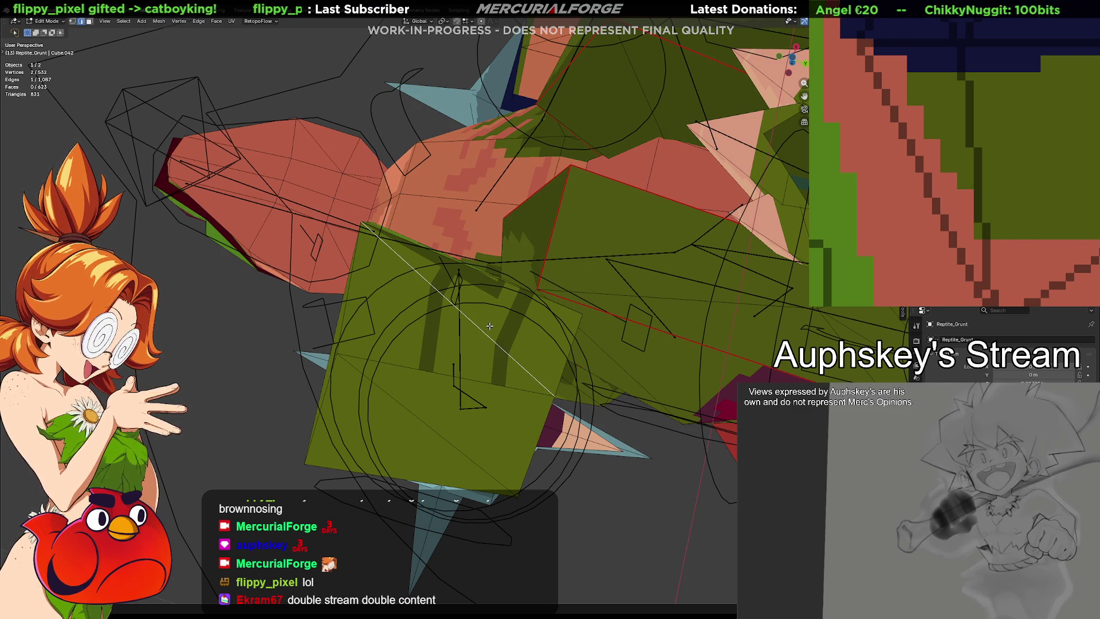
Step: Select the four triangles of the two green quads and switch to the UV Editing workspace
click(486, 332)
shift+click(475, 366)
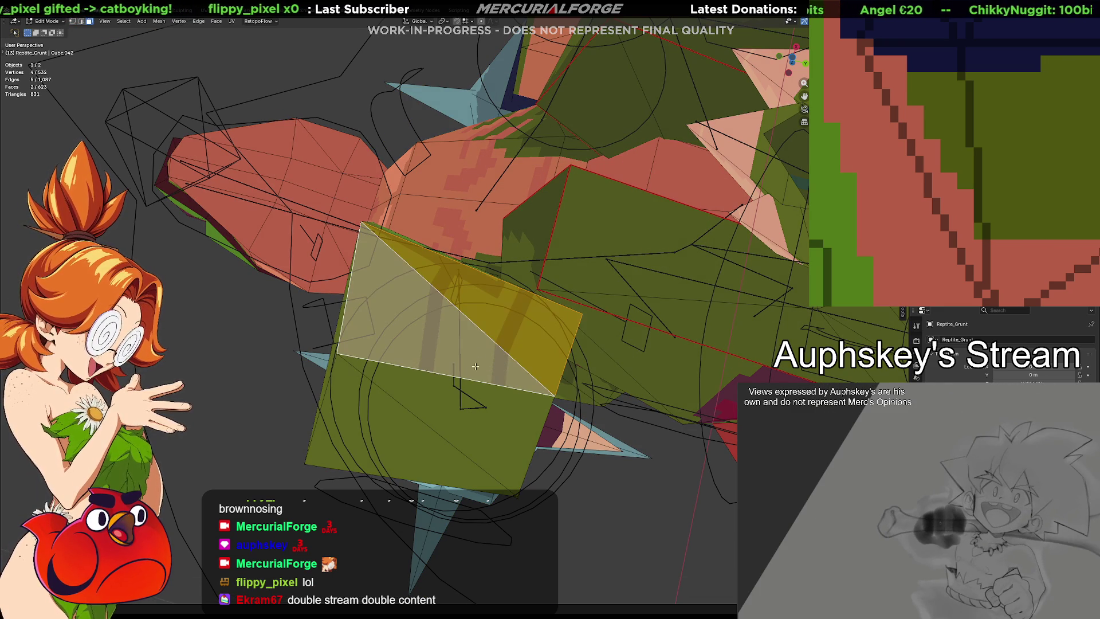
middle_drag(486, 410, 516, 407)
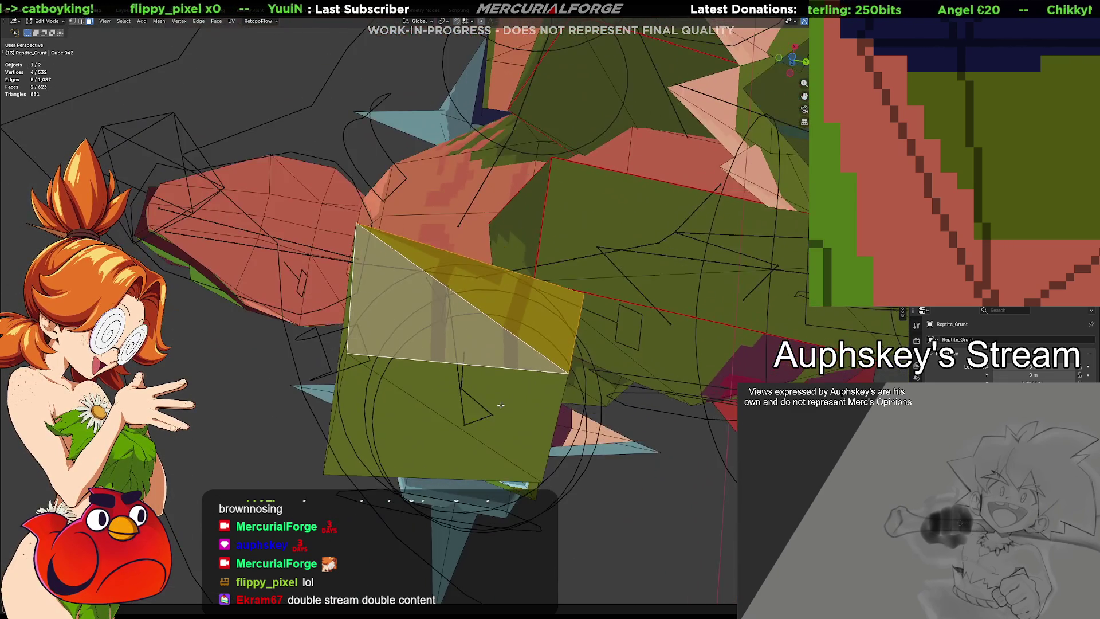
middle_drag(516, 407, 499, 410)
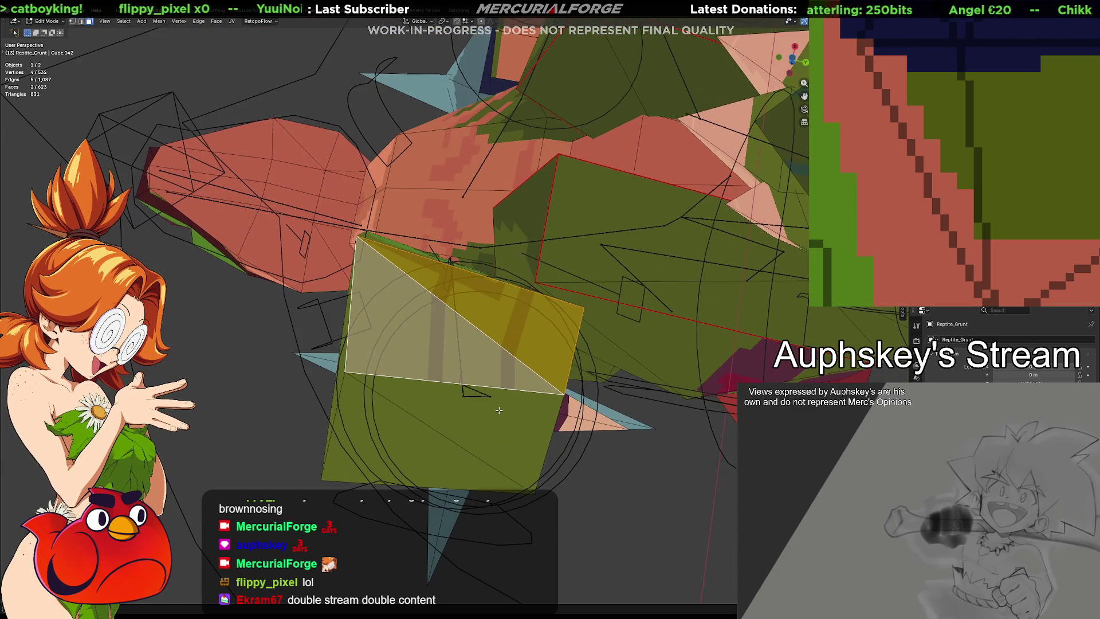
shift+click(505, 438)
shift+click(402, 449)
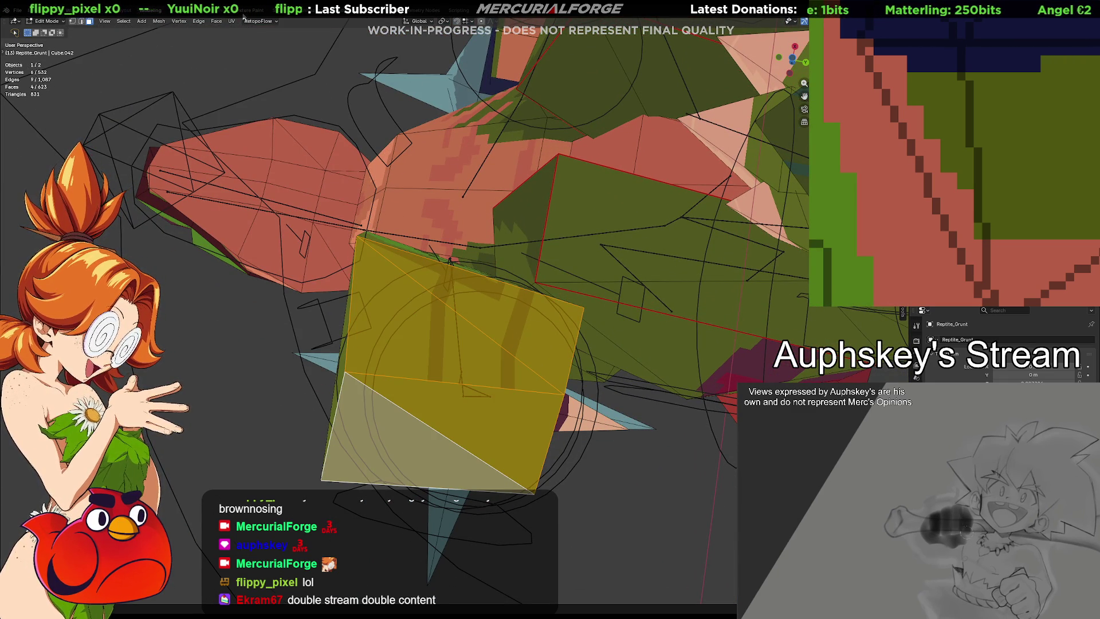
key(ctrl+Page_Up)
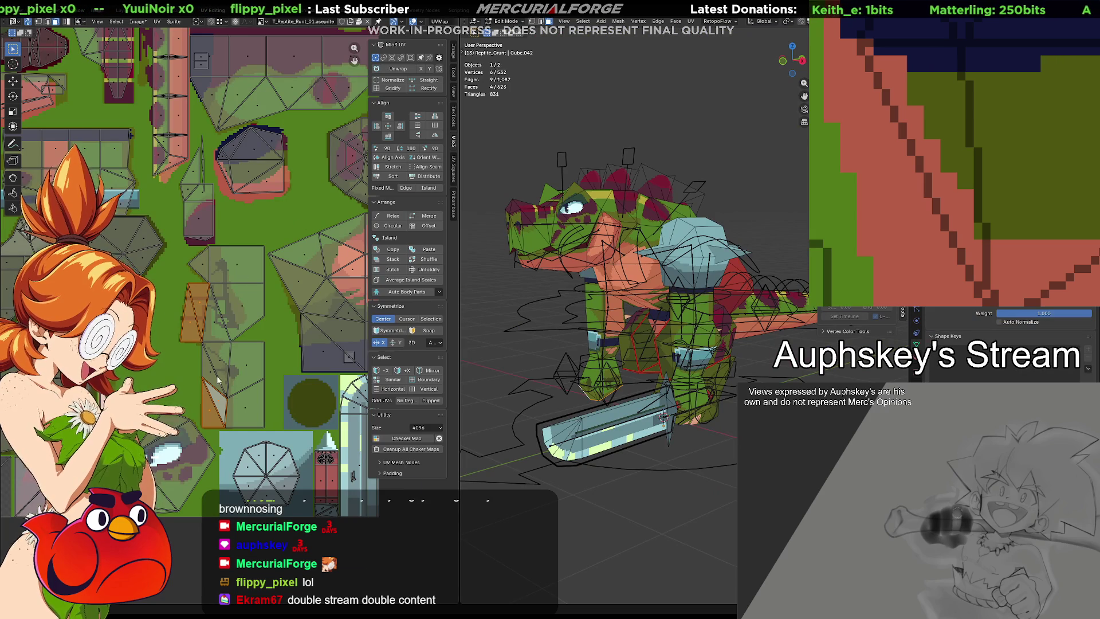
scroll(218, 380, up, 2)
scroll(228, 430, up, 2)
scroll(224, 195, up, 2)
scroll(230, 118, up, 2)
Step: Centre the orange UV island and move its top corner vertex to a new spot on the pixel texture
mouse_move(231, 119)
middle_down()
mouse_move(215, 248)
mouse_move(202, 213)
middle_up()
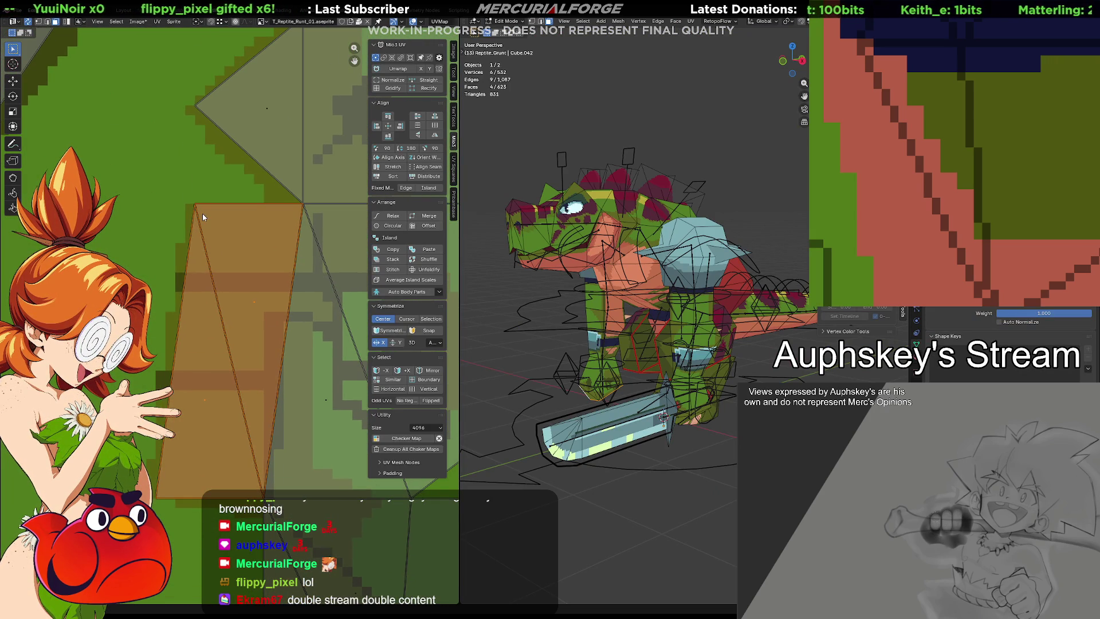
click(202, 214)
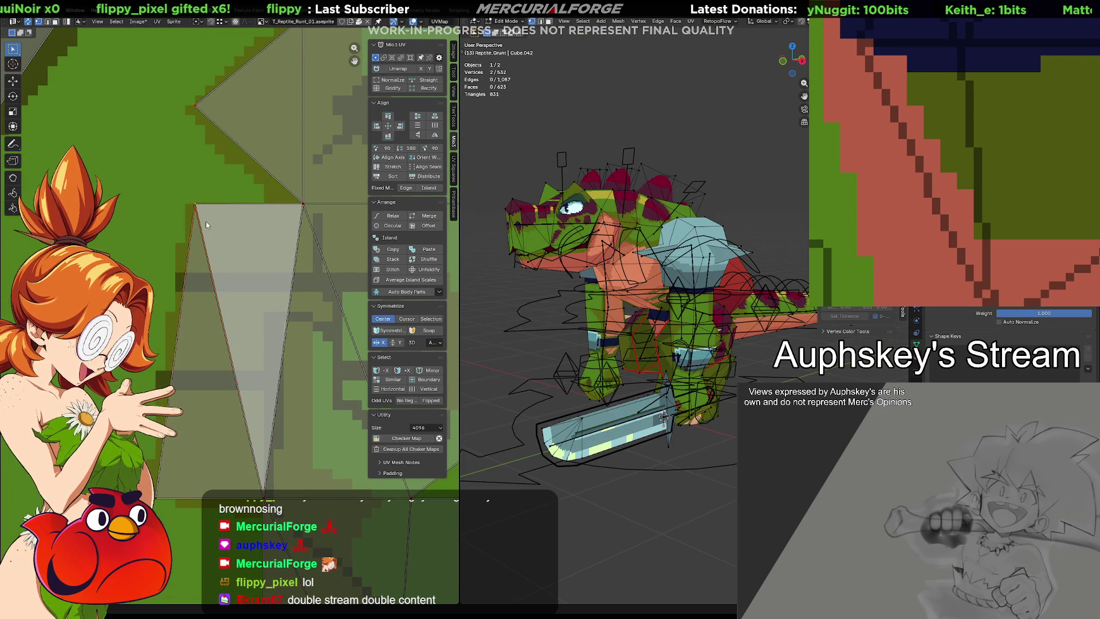
scroll(558, 329, up, 5)
mouse_move(558, 329)
middle_down()
mouse_move(757, 311)
mouse_move(649, 342)
mouse_move(648, 318)
middle_up()
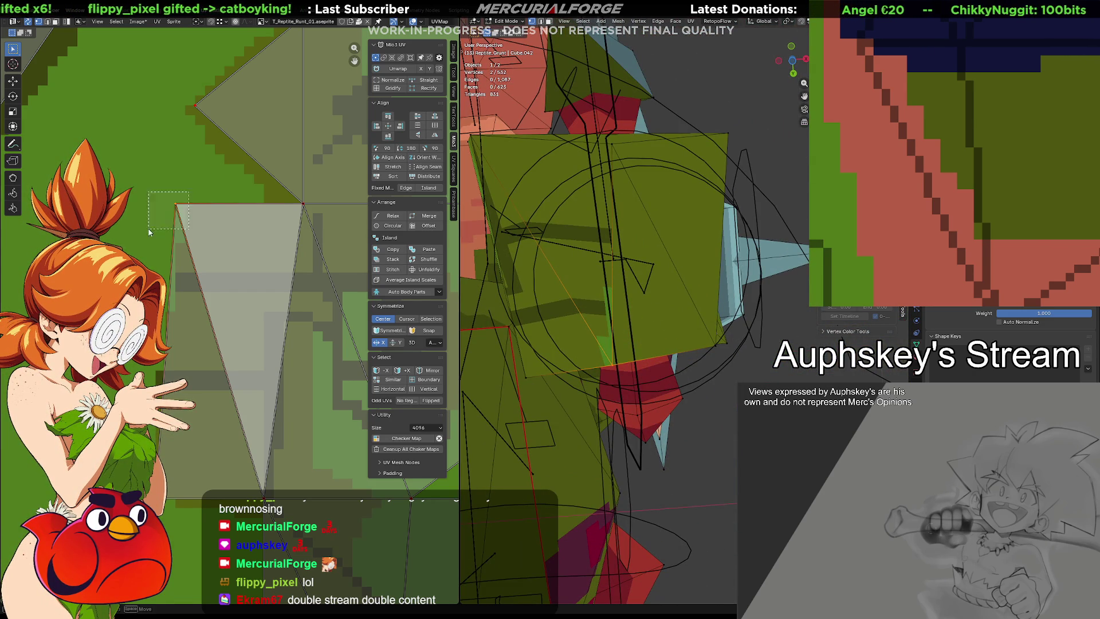
key(g)
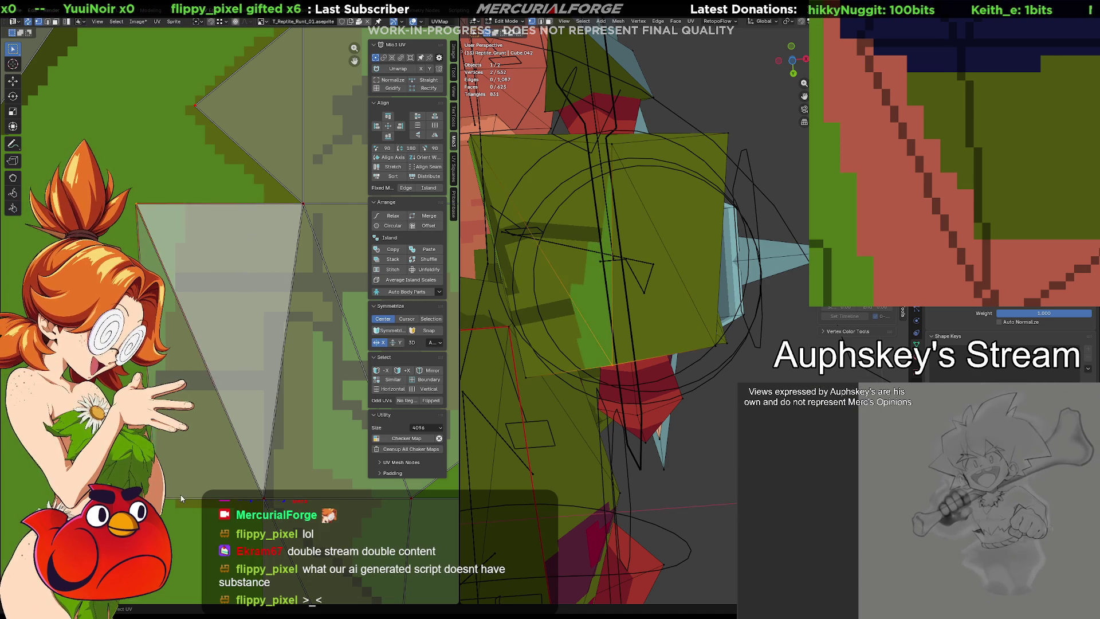
key(Escape)
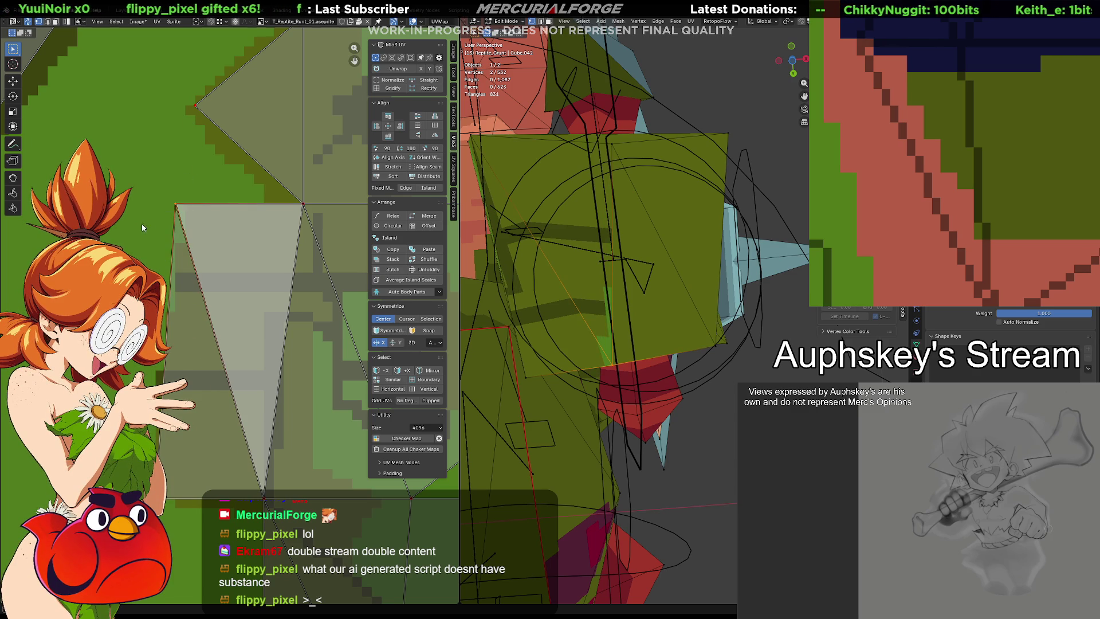
Step: Nudge the UV vertex again, then maximise the 3D viewport to fill the window
key(g)
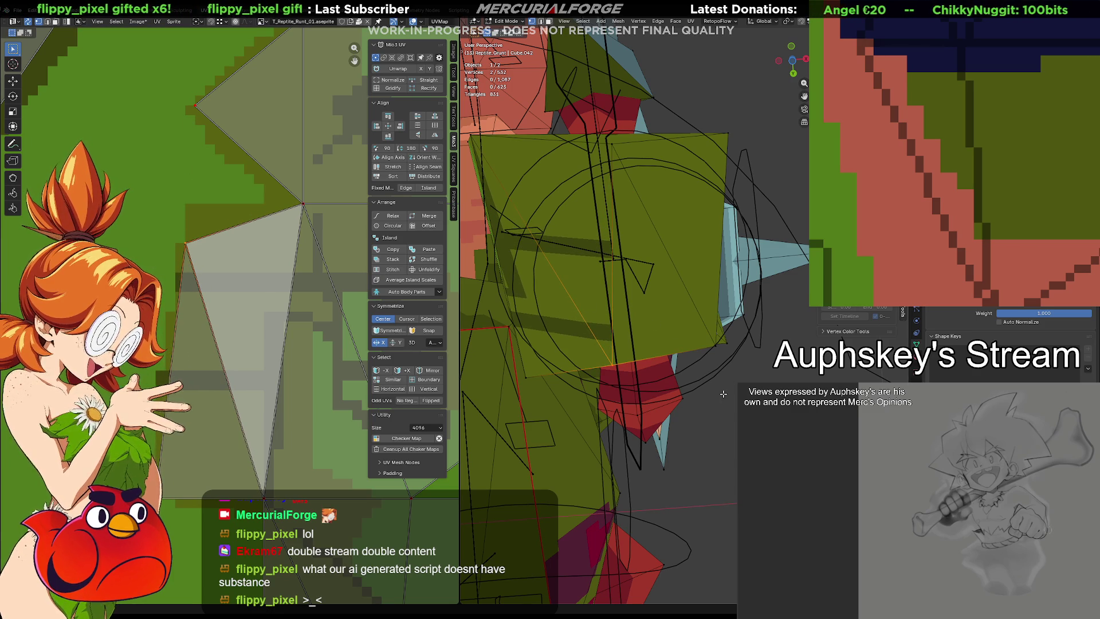
mouse_move(723, 393)
middle_down()
mouse_move(750, 370)
mouse_move(581, 224)
mouse_move(683, 243)
mouse_move(694, 263)
mouse_move(593, 247)
mouse_move(658, 335)
middle_up()
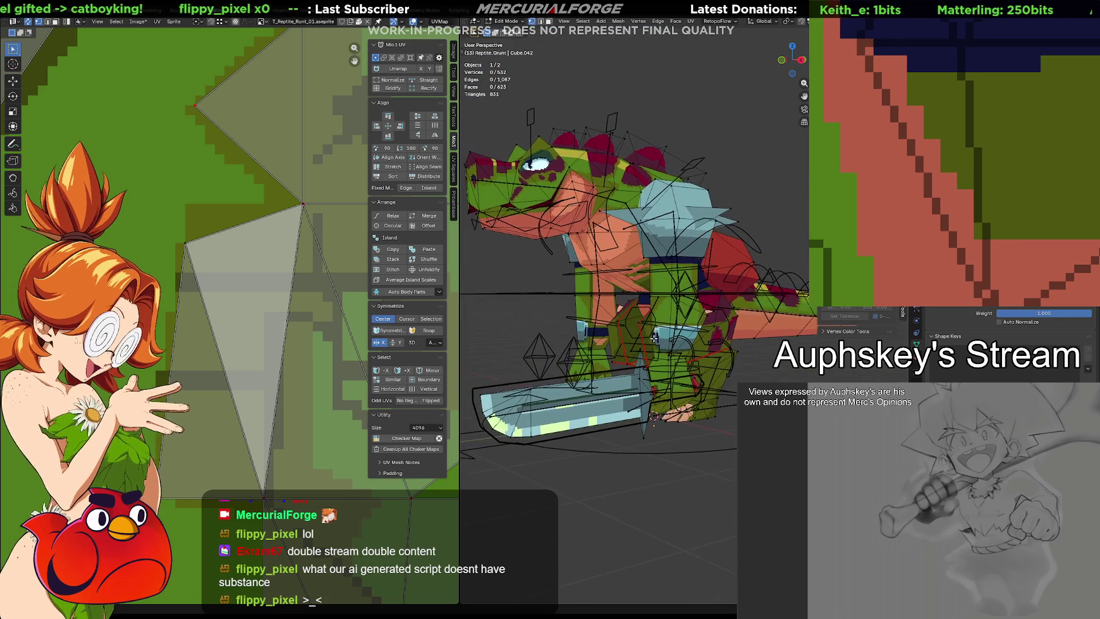
scroll(659, 334, up, 2)
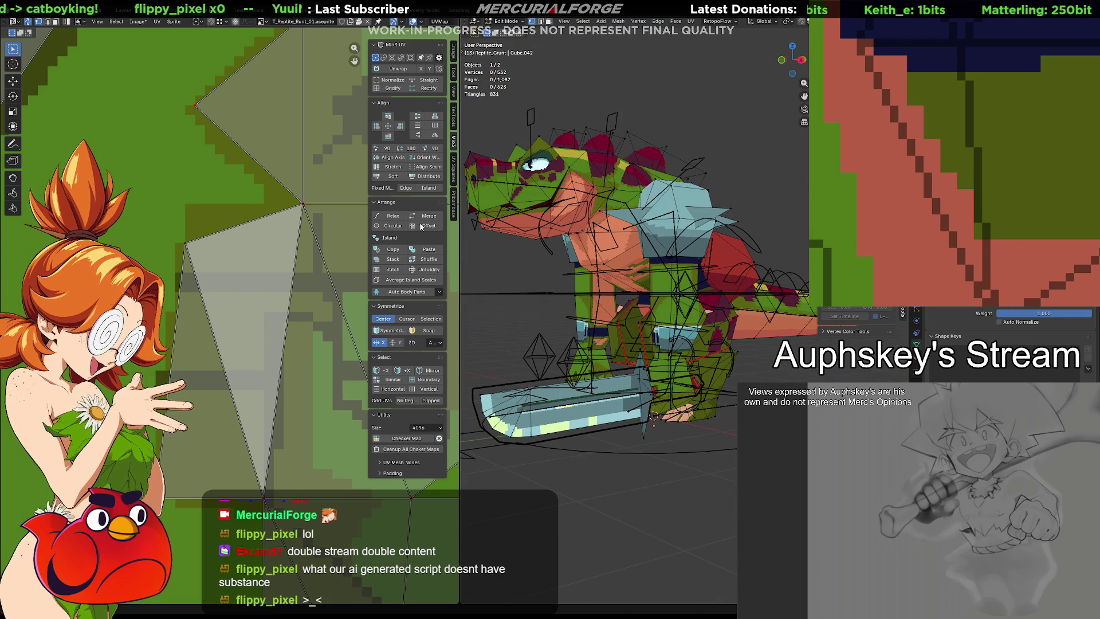
key(ctrl+space)
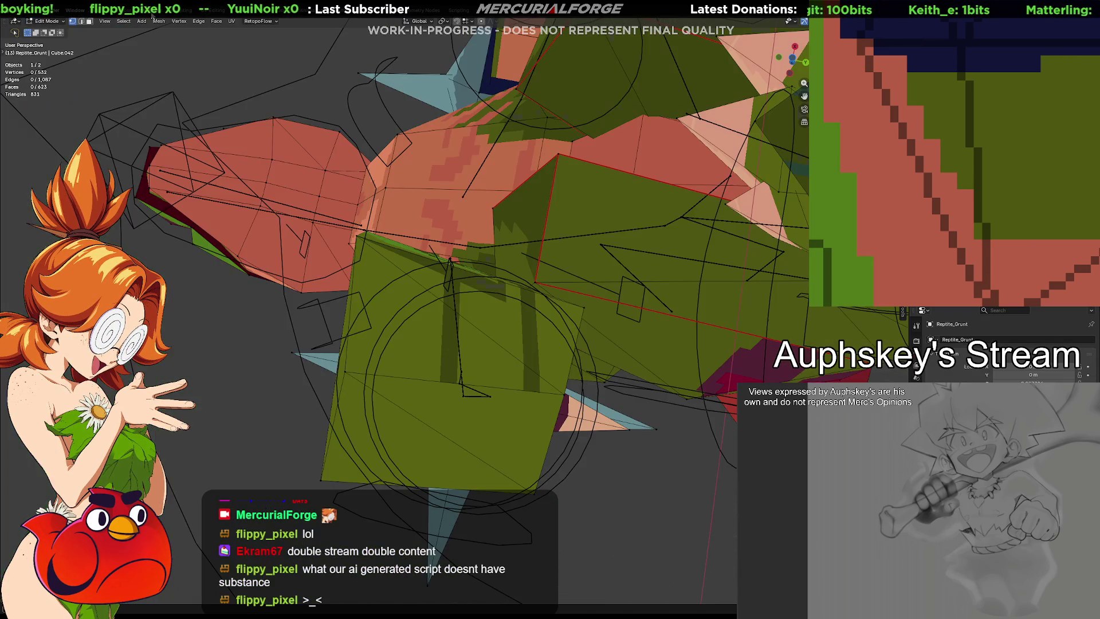
mouse_move(355, 170)
middle_down()
mouse_move(516, 288)
mouse_move(624, 325)
mouse_move(632, 353)
middle_up()
scroll(516, 288, down, 5)
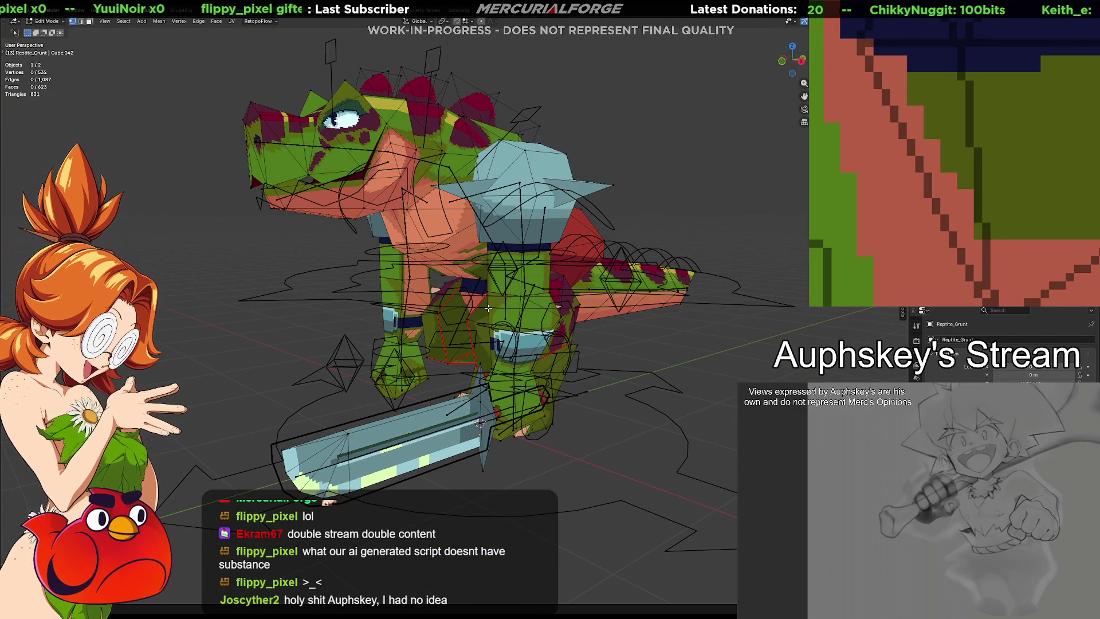
mouse_move(631, 343)
middle_down()
mouse_move(634, 322)
mouse_move(636, 388)
middle_up()
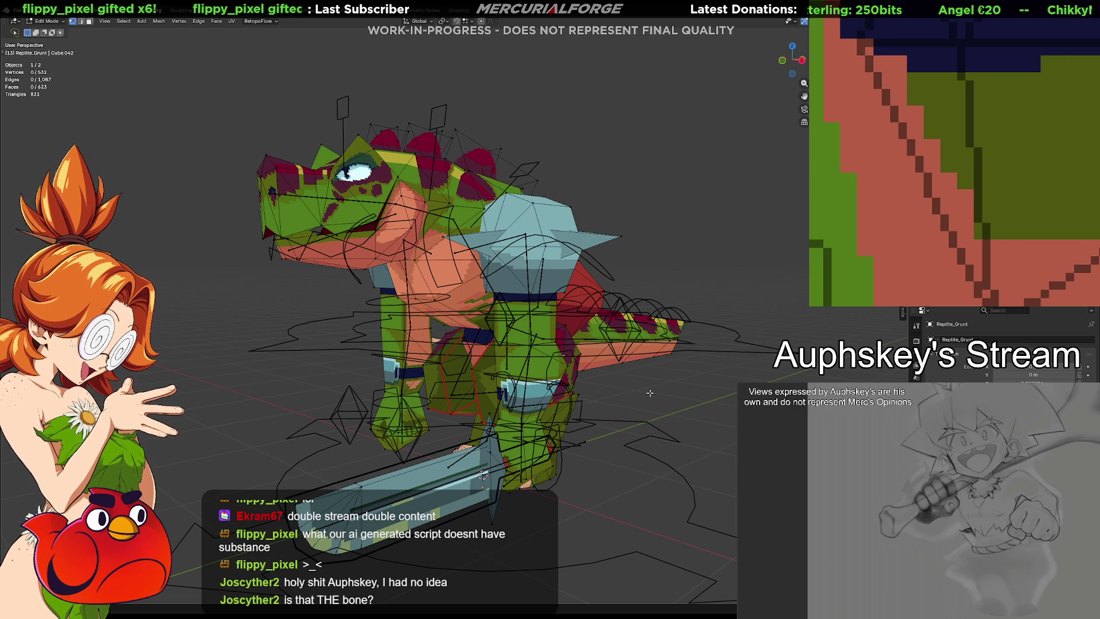
middle_drag(650, 393, 634, 395)
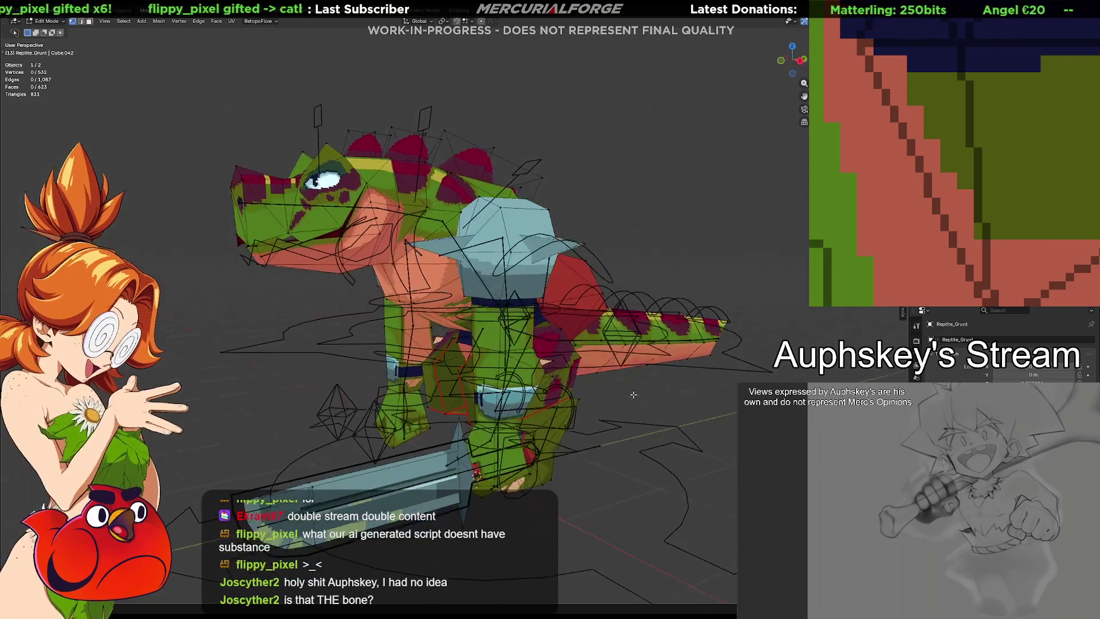
middle_drag(651, 398, 653, 375)
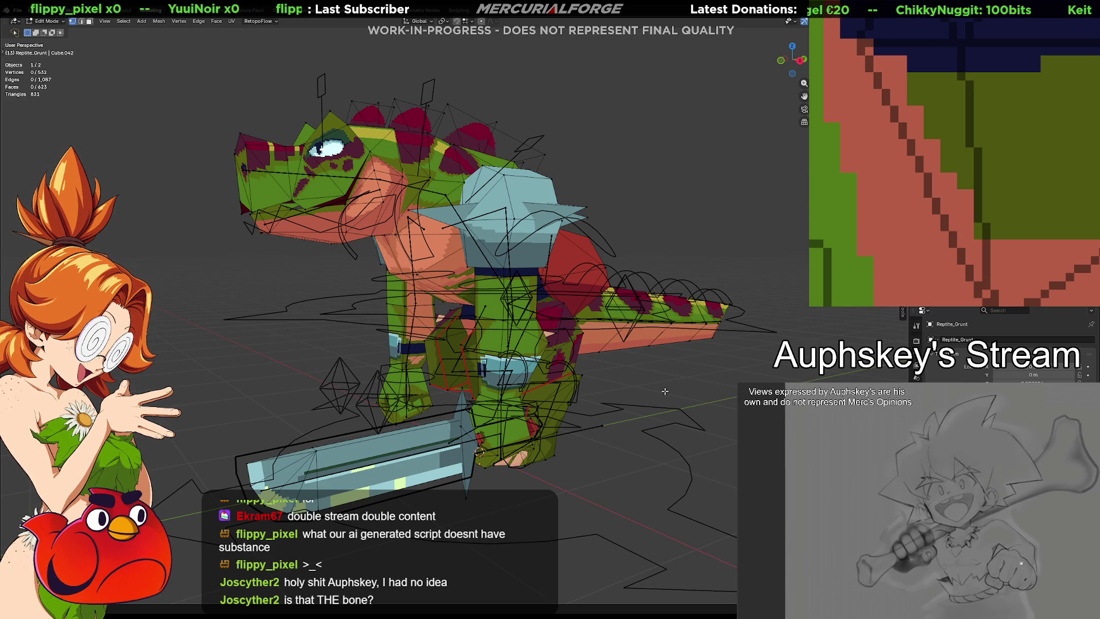
mouse_move(664, 391)
middle_down()
mouse_move(494, 388)
mouse_move(559, 361)
middle_up()
scroll(632, 334, up, 3)
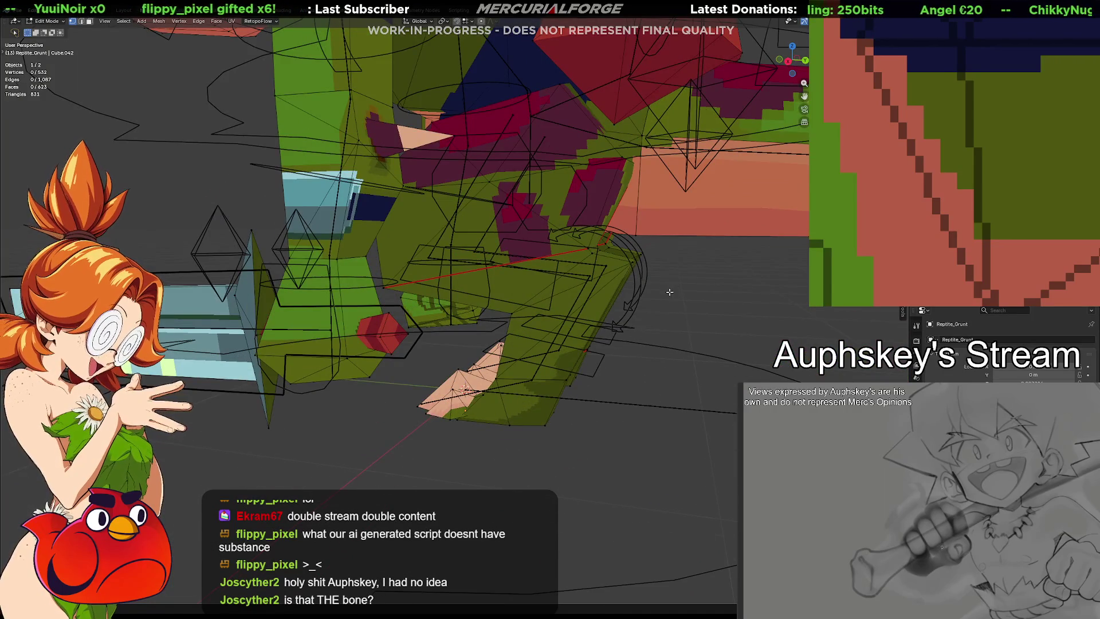
Step: Leave the mesh for Object Mode, select the armature and enter Pose Mode to show its bones
middle_drag(669, 292, 657, 311)
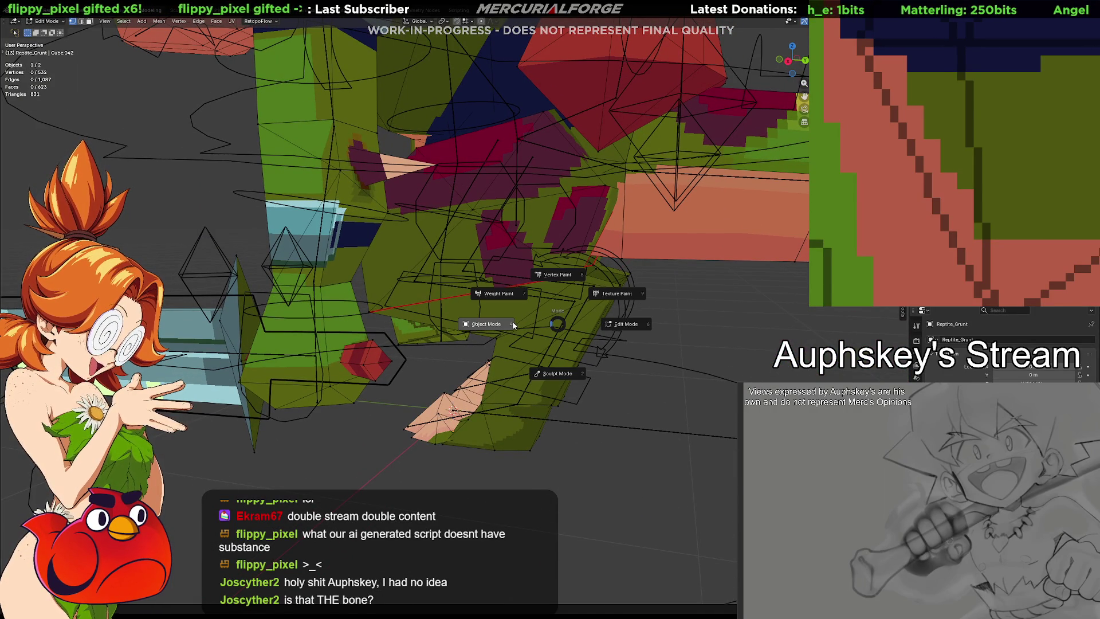
click(513, 324)
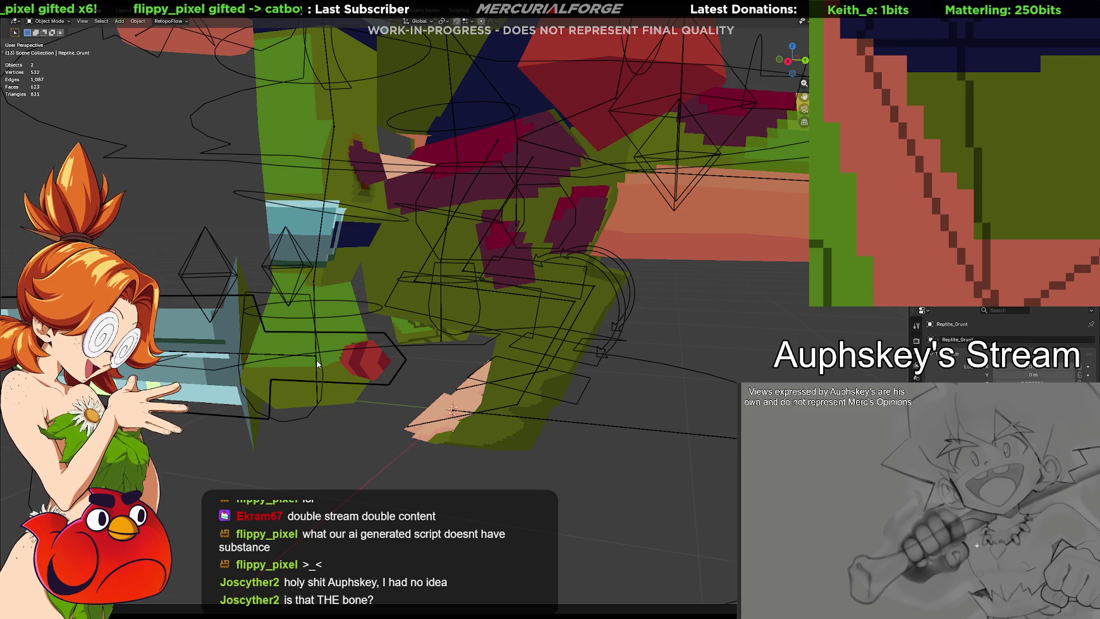
click(389, 339)
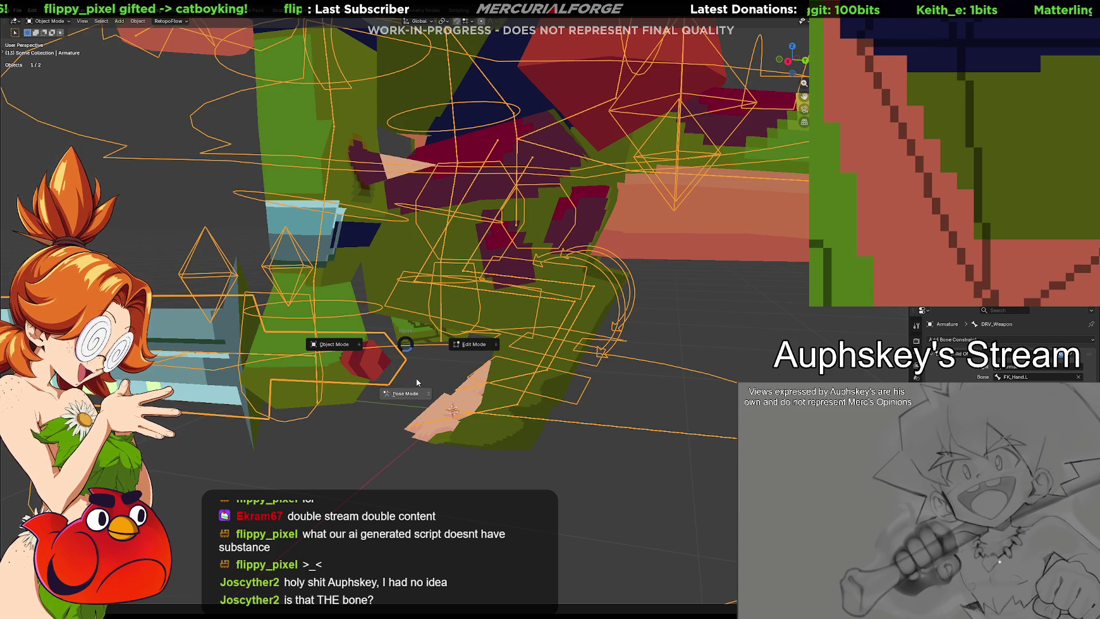
click(417, 377)
mouse_move(416, 374)
middle_down()
mouse_move(539, 341)
mouse_move(507, 362)
mouse_move(556, 381)
middle_up()
scroll(537, 340, down, 3)
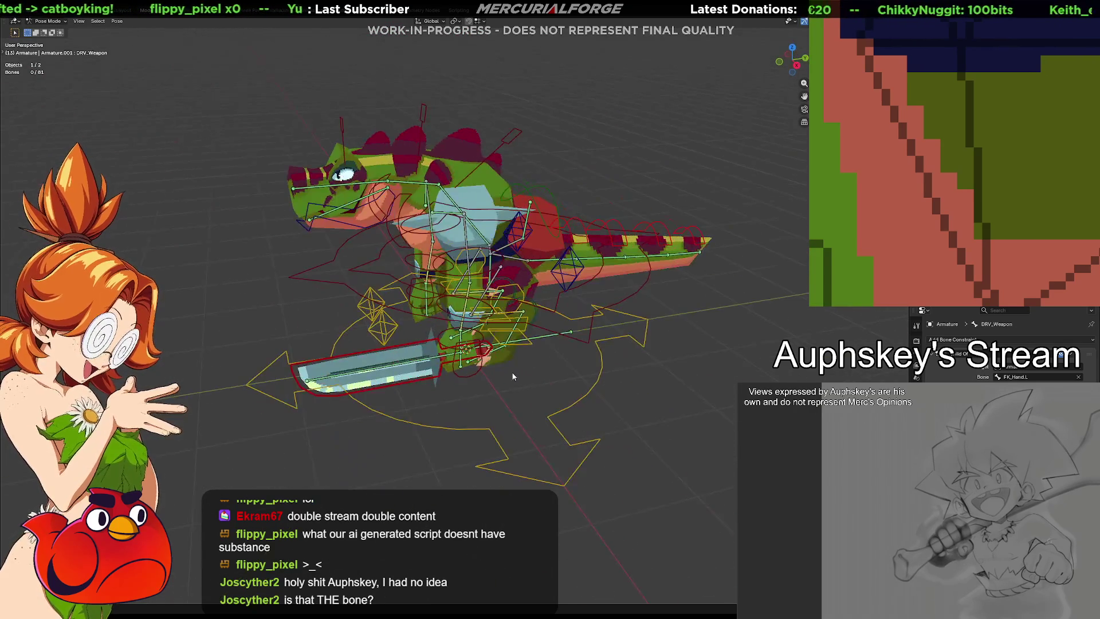
mouse_move(556, 381)
middle_down()
mouse_move(500, 350)
mouse_move(508, 405)
mouse_move(503, 359)
middle_up()
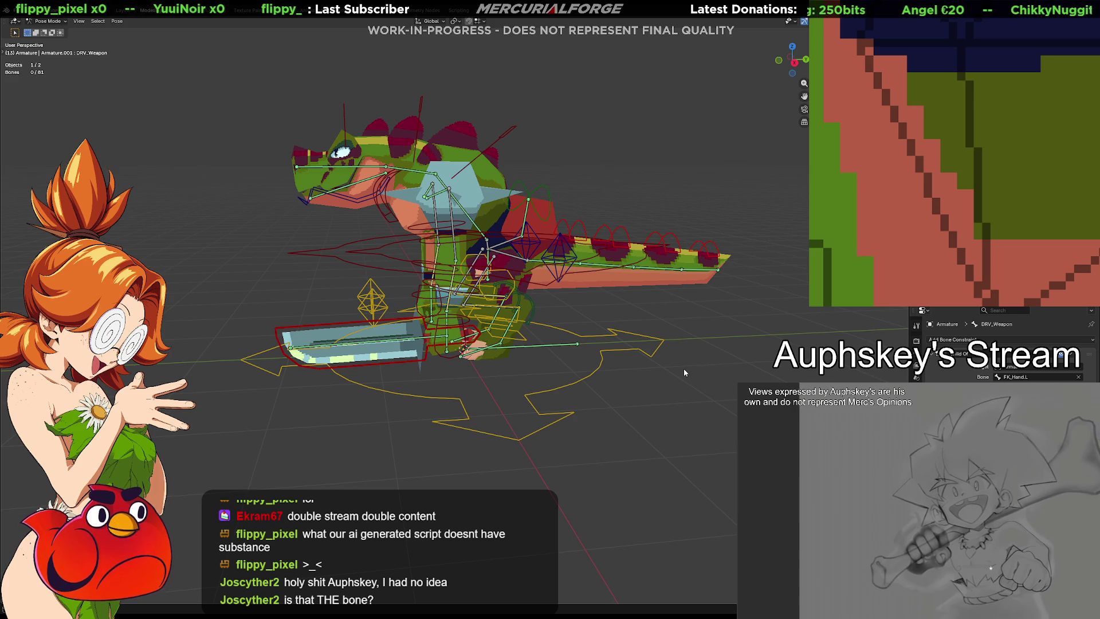
mouse_move(513, 356)
middle_down()
mouse_move(564, 376)
mouse_move(435, 359)
mouse_move(698, 357)
mouse_move(532, 360)
middle_up()
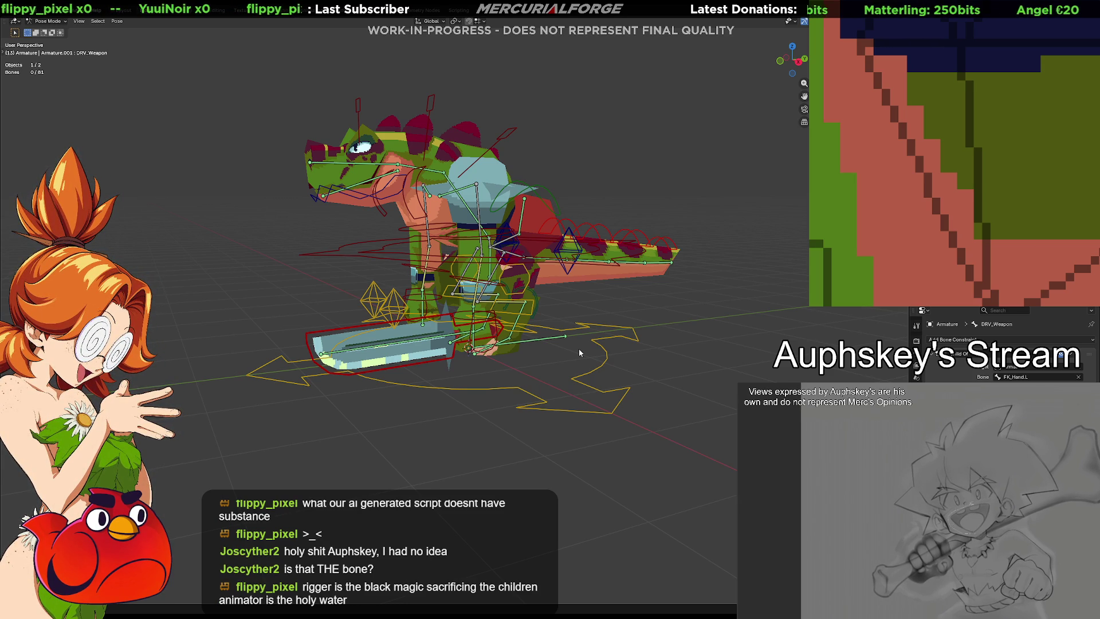
key(alt+Tab)
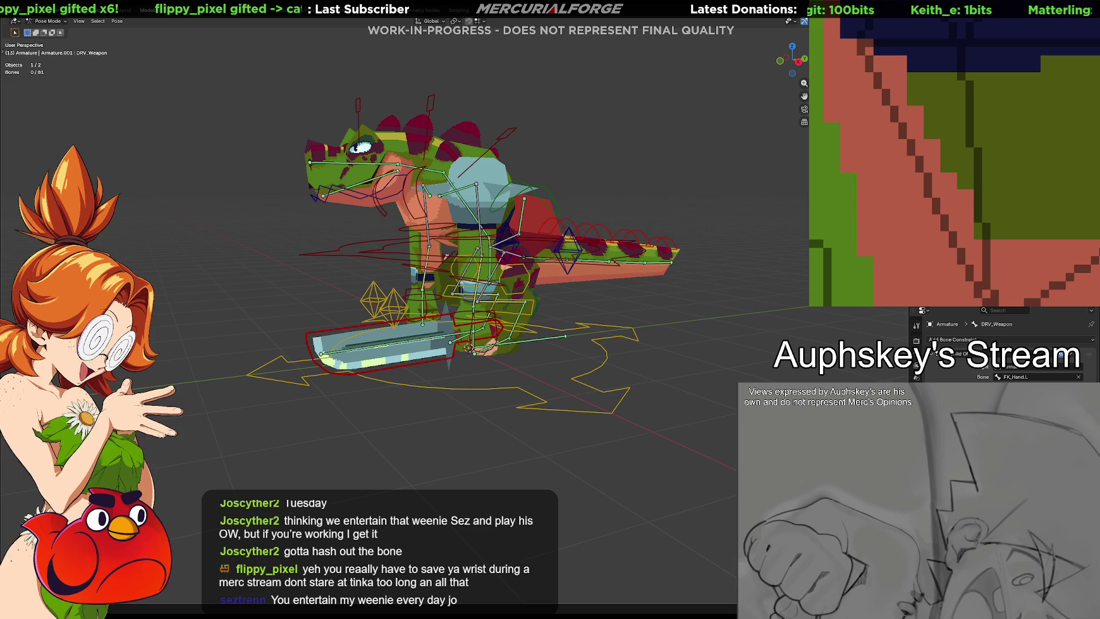
scroll(544, 384, up, 5)
mouse_move(543, 384)
middle_down()
mouse_move(615, 436)
mouse_move(593, 425)
middle_up()
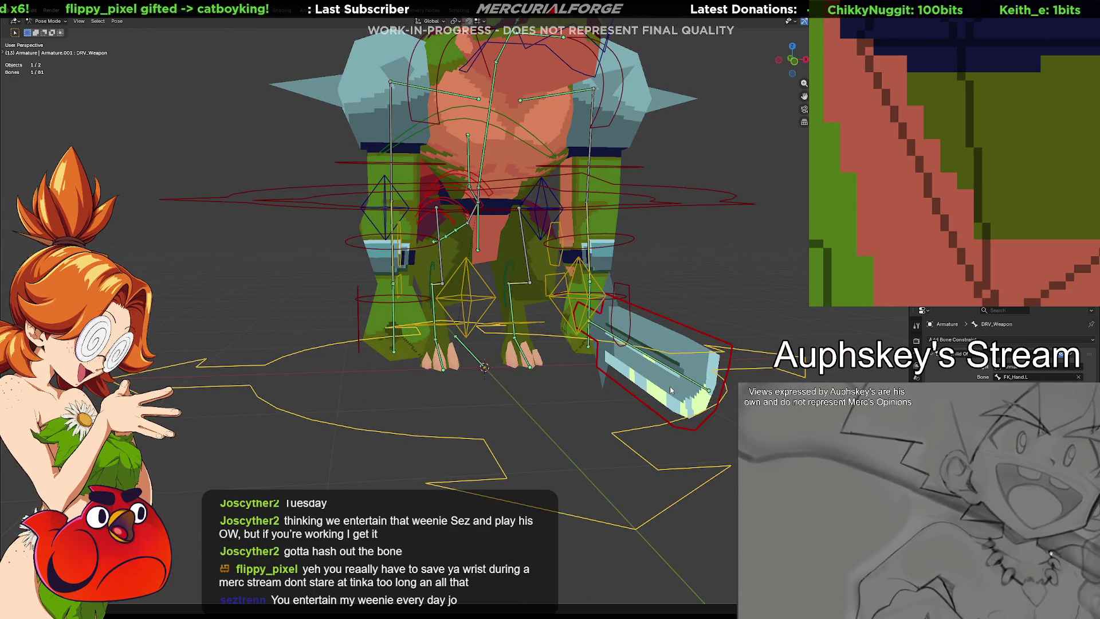
mouse_move(654, 401)
middle_down()
mouse_move(493, 379)
mouse_move(676, 370)
mouse_move(600, 365)
mouse_move(613, 375)
mouse_move(554, 340)
mouse_move(483, 352)
mouse_move(529, 345)
mouse_move(577, 314)
middle_up()
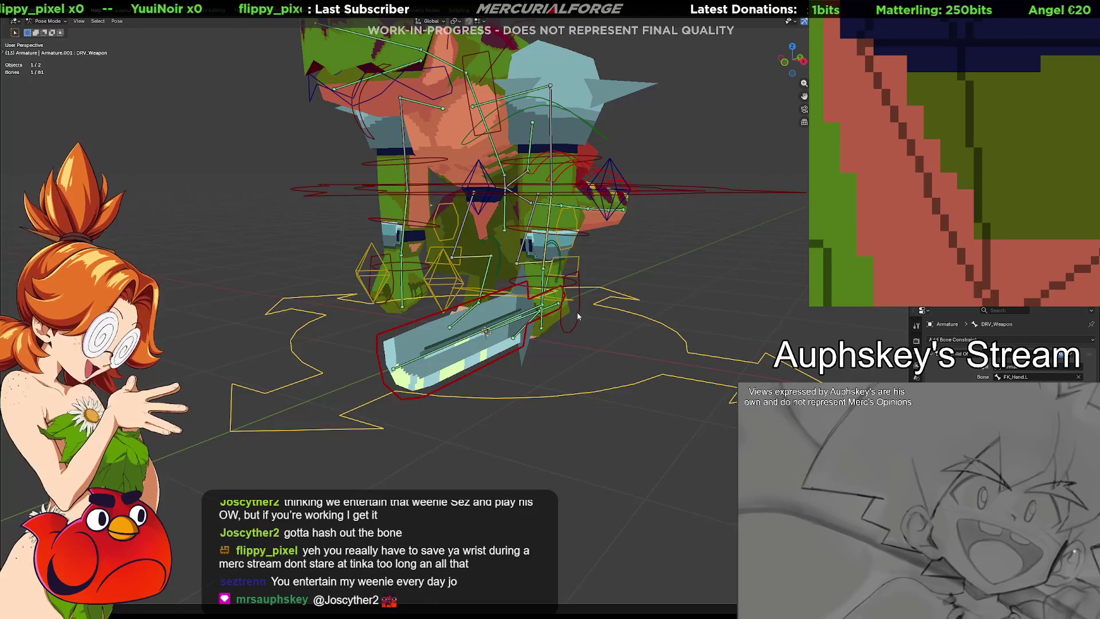
click(577, 311)
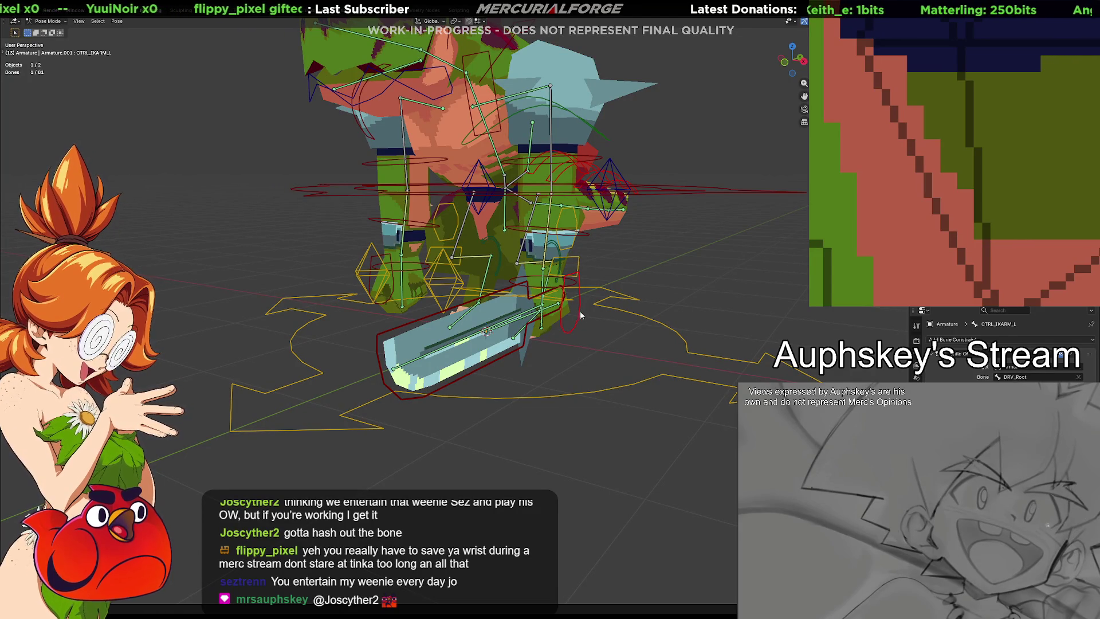
click(640, 261)
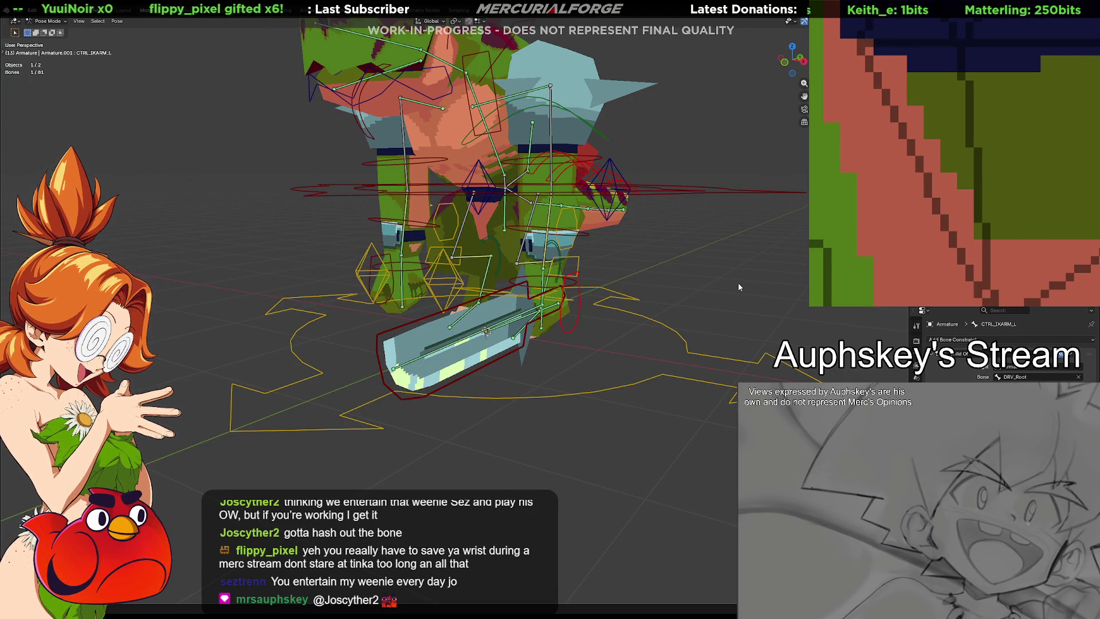
mouse_move(727, 293)
middle_down()
mouse_move(706, 356)
mouse_move(621, 393)
mouse_move(511, 394)
mouse_move(625, 382)
middle_up()
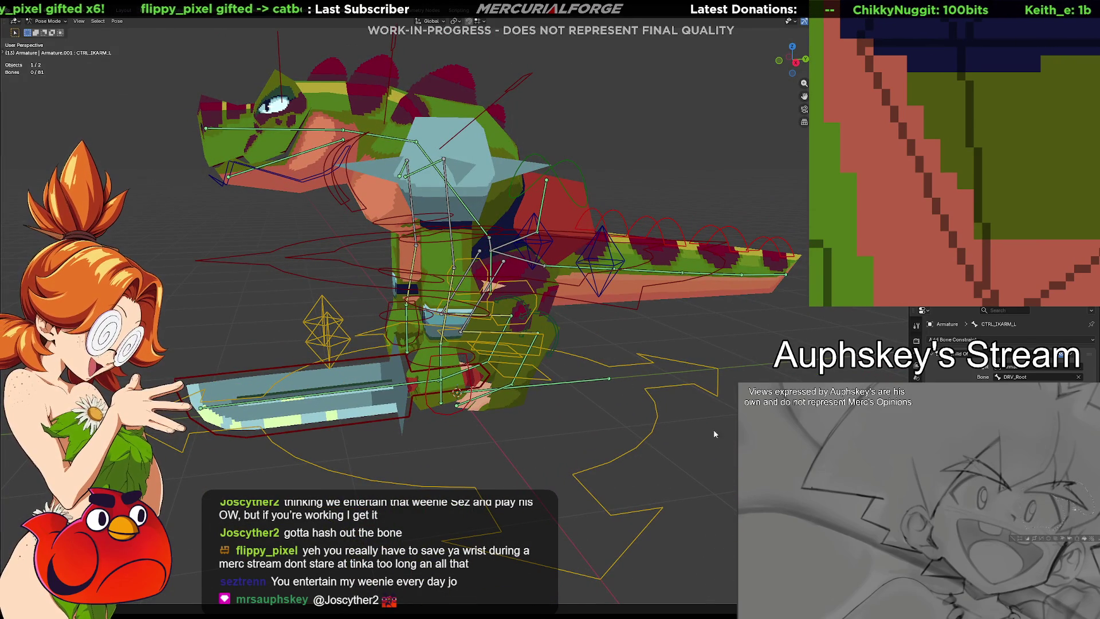
click(550, 516)
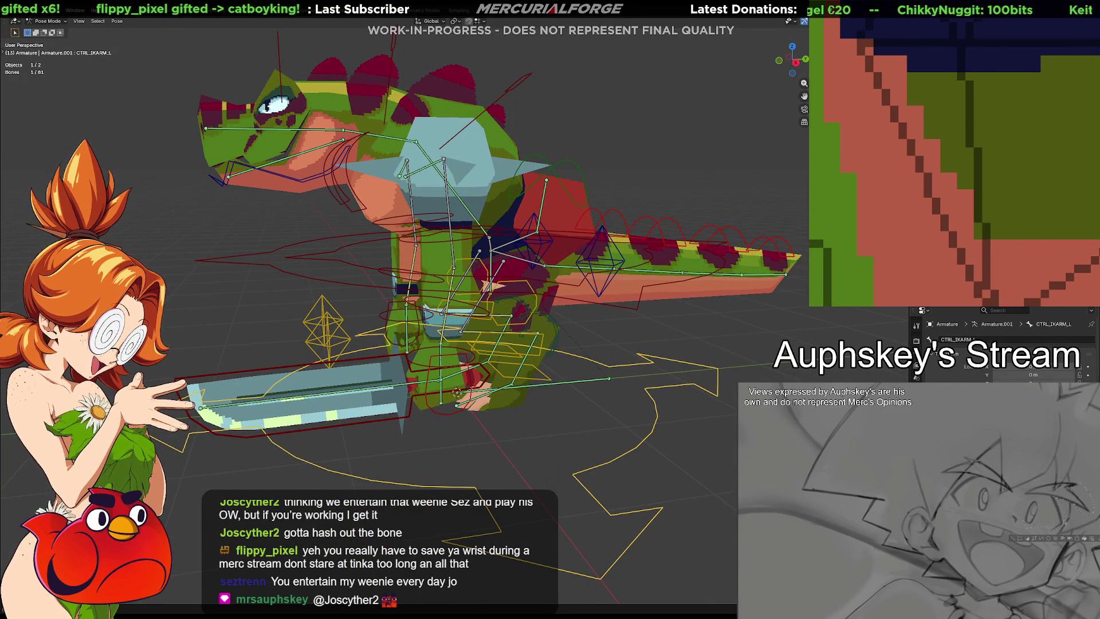
scroll(1006, 344, down, 5)
scroll(1005, 344, down, 3)
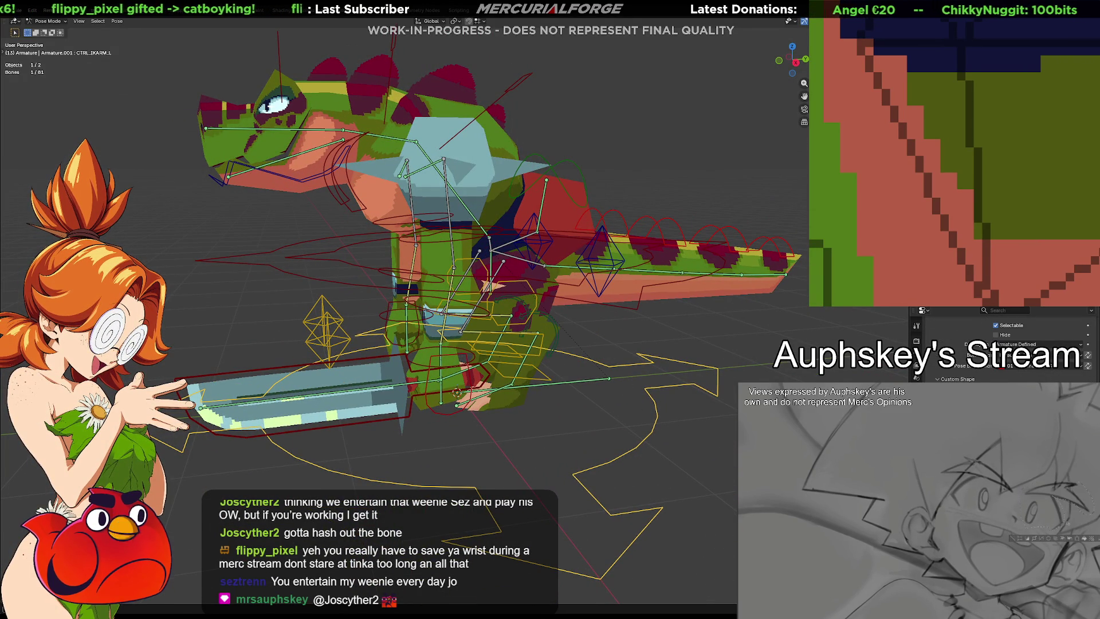
click(644, 438)
scroll(1000, 344, down, 3)
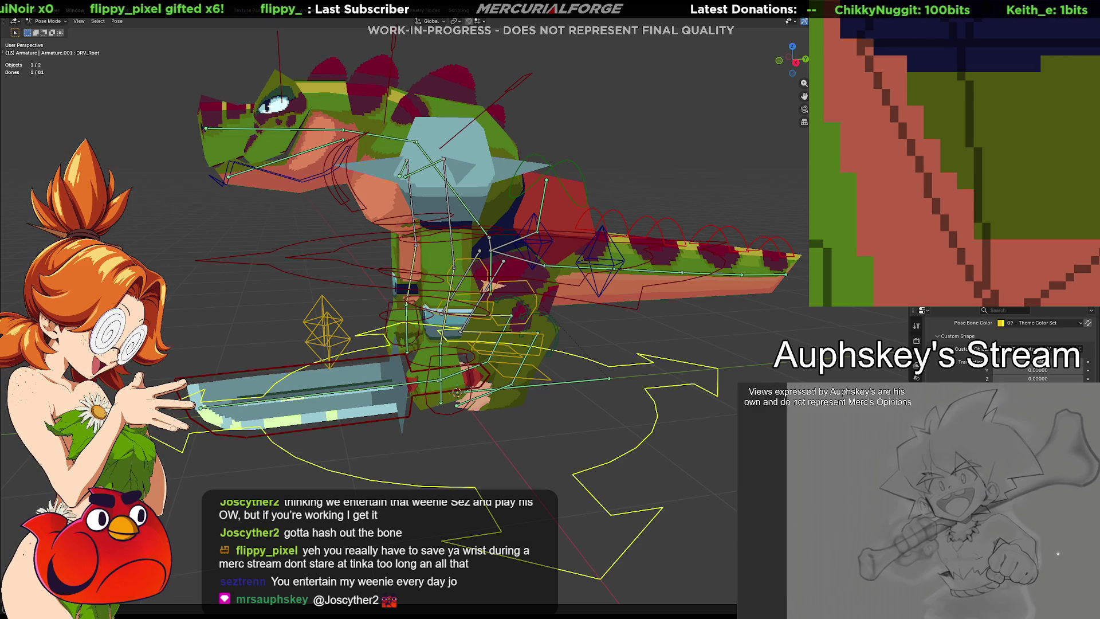
scroll(633, 415, up, 3)
mouse_move(633, 414)
middle_down()
mouse_move(550, 376)
mouse_move(587, 374)
mouse_move(618, 428)
middle_up()
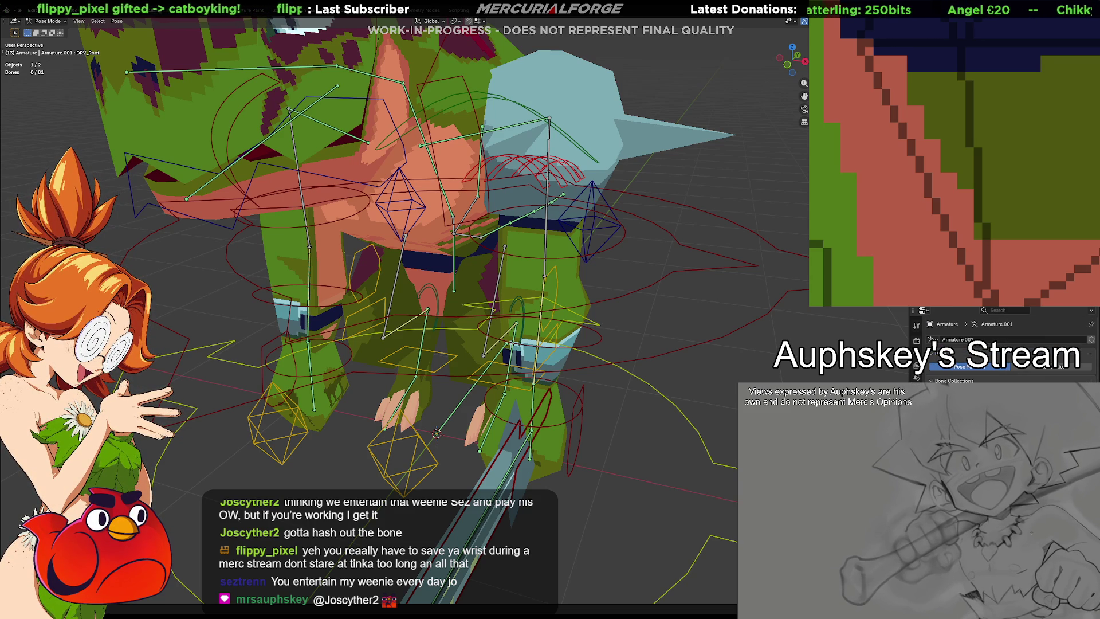
Step: Hide the extra control bones and pick the left FK upper arm control
key(h)
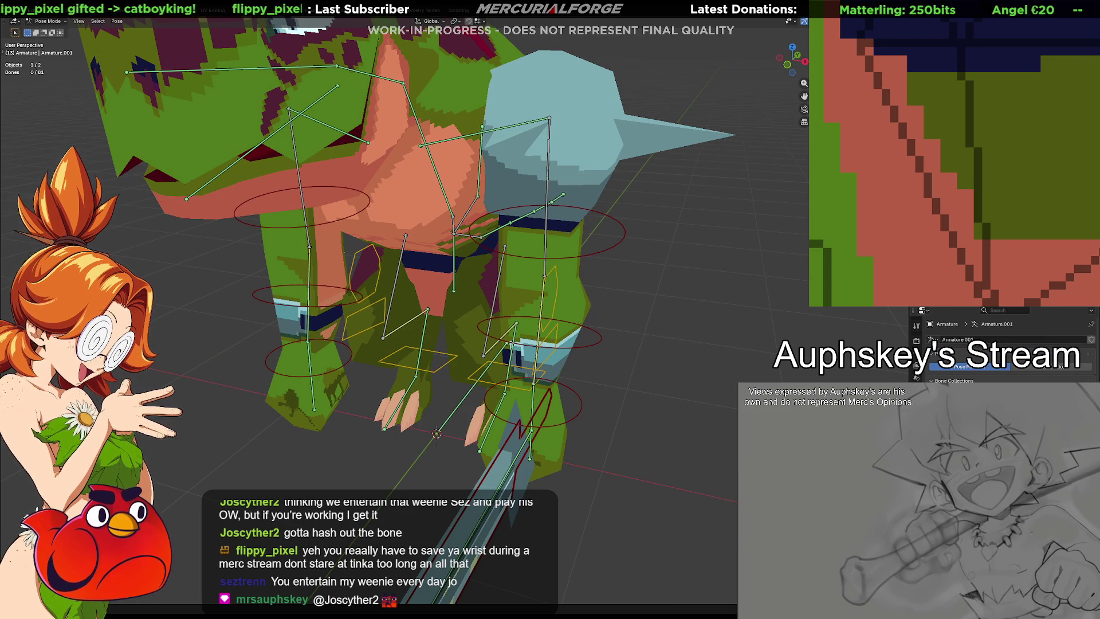
key(h)
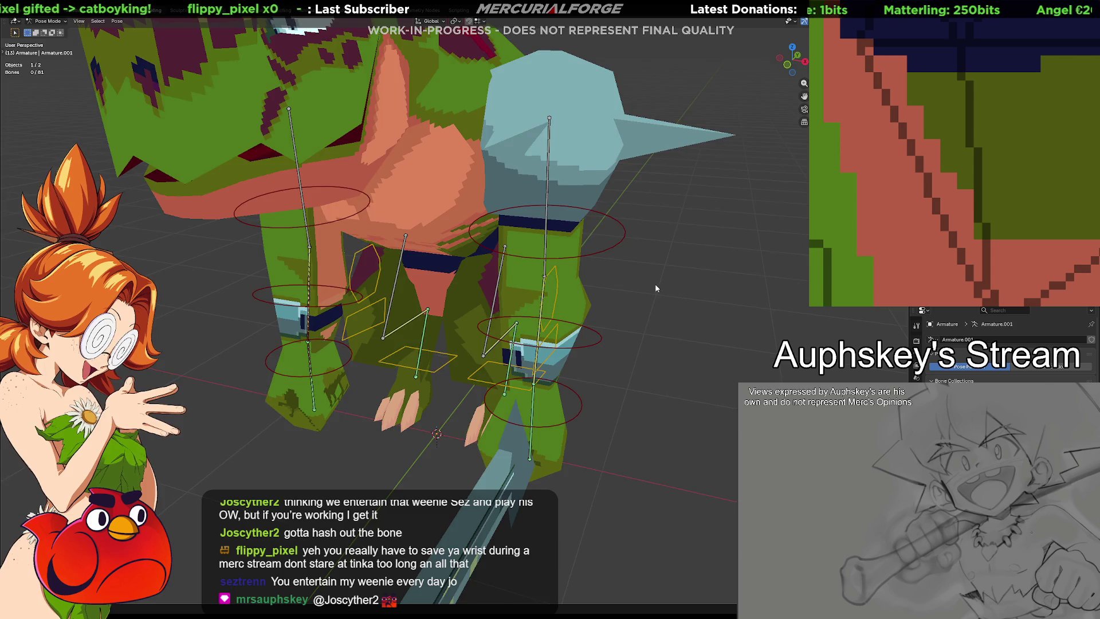
middle_drag(654, 288, 666, 263)
click(656, 228)
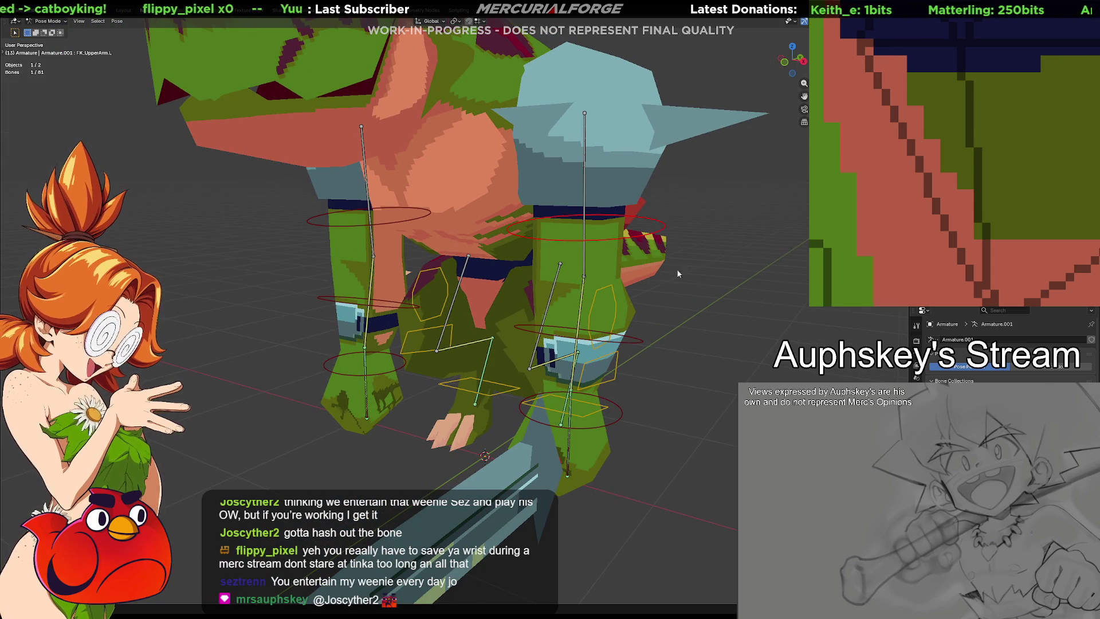
middle_drag(662, 258, 687, 252)
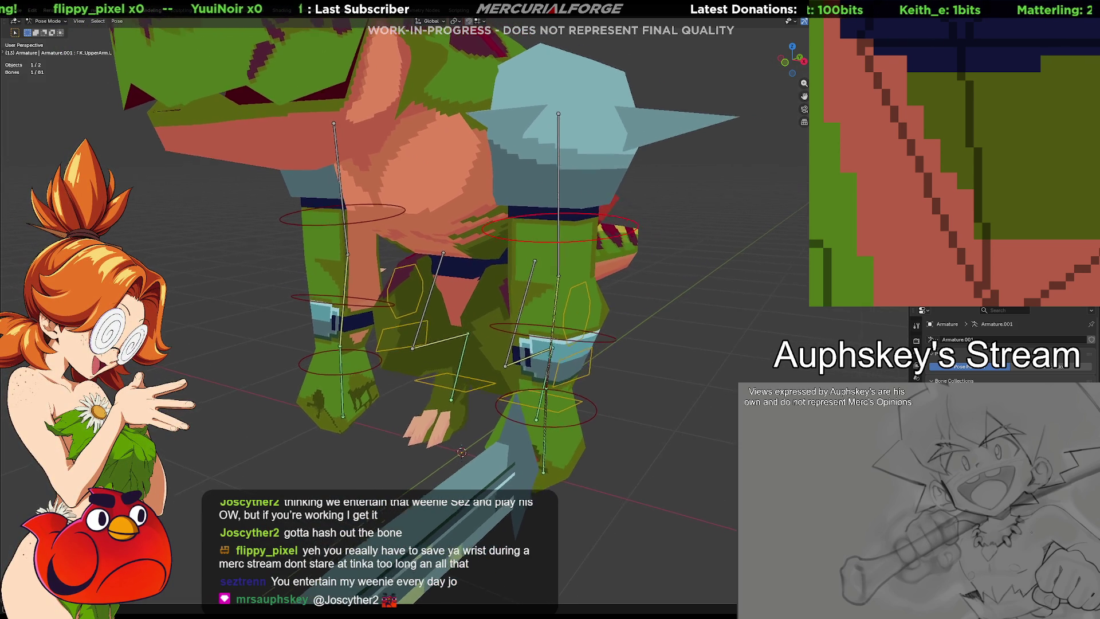
Step: Rotate FK_LowerArm.L to confirm the sword follows, reset it to rest, and show its bone constraints
click(606, 338)
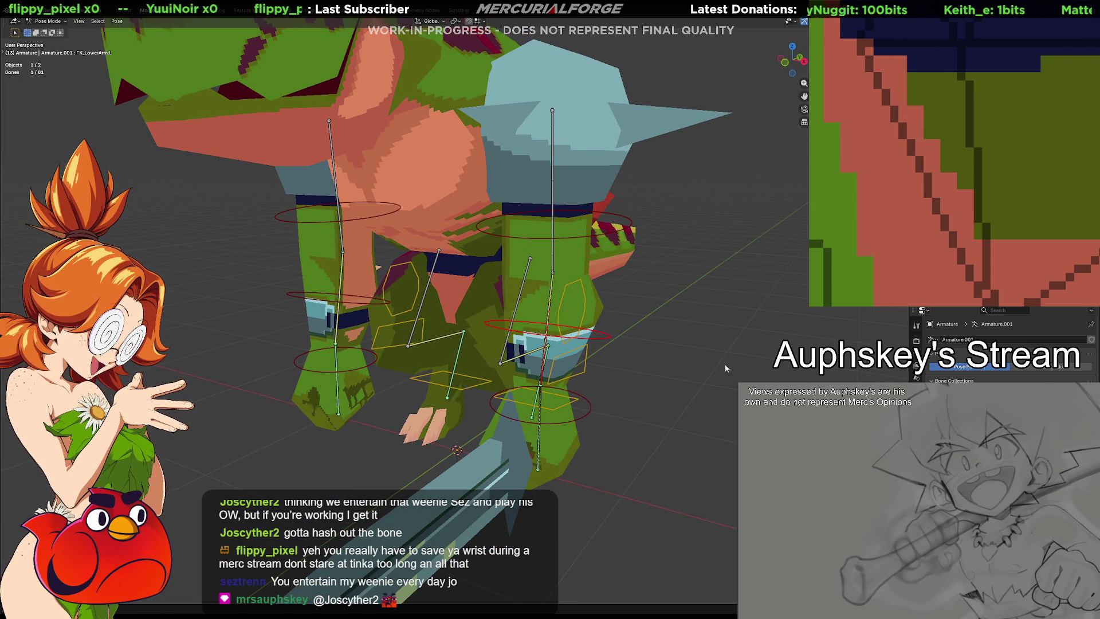
key(r)
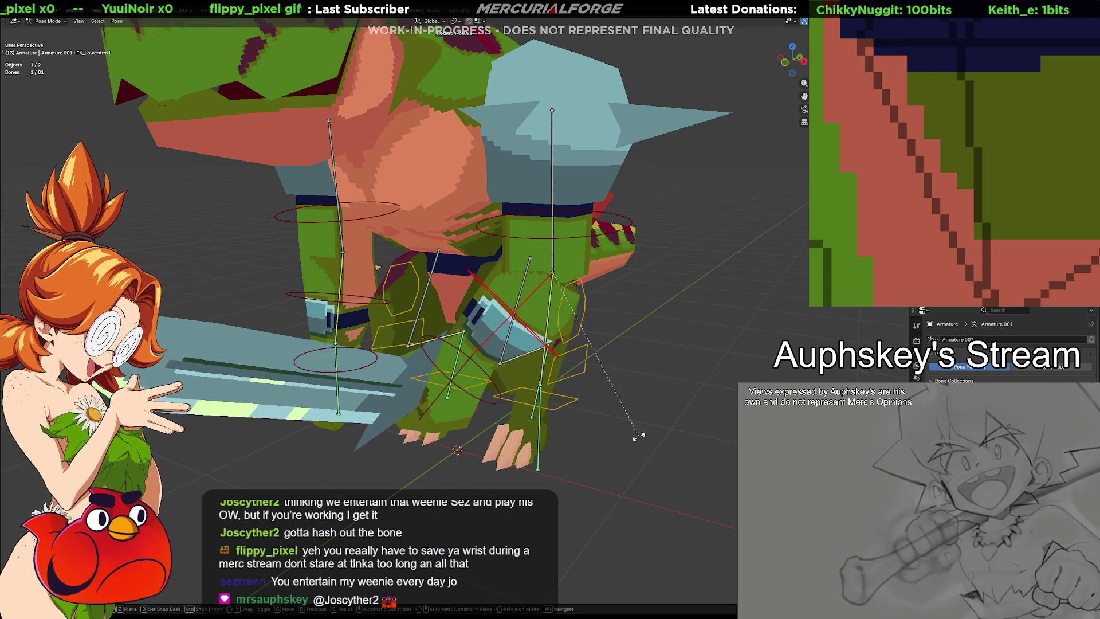
click(638, 440)
key(alt+r)
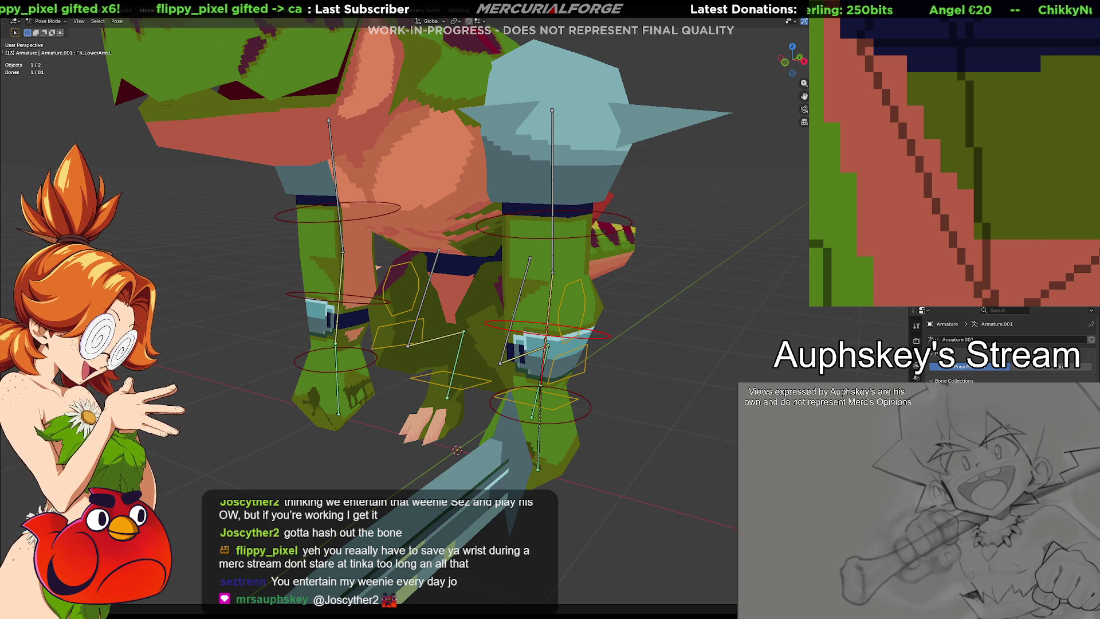
click(916, 378)
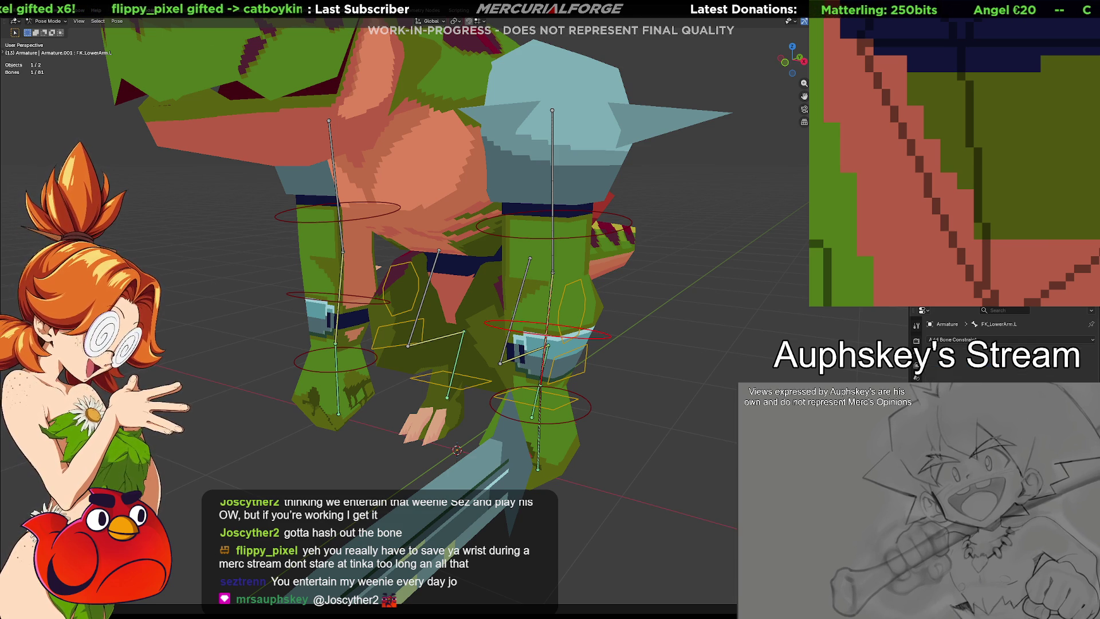
Step: Review FK_LowerArm.L's Bone properties, then pick the left FK upper arm control
click(915, 368)
scroll(1001, 343, down, 5)
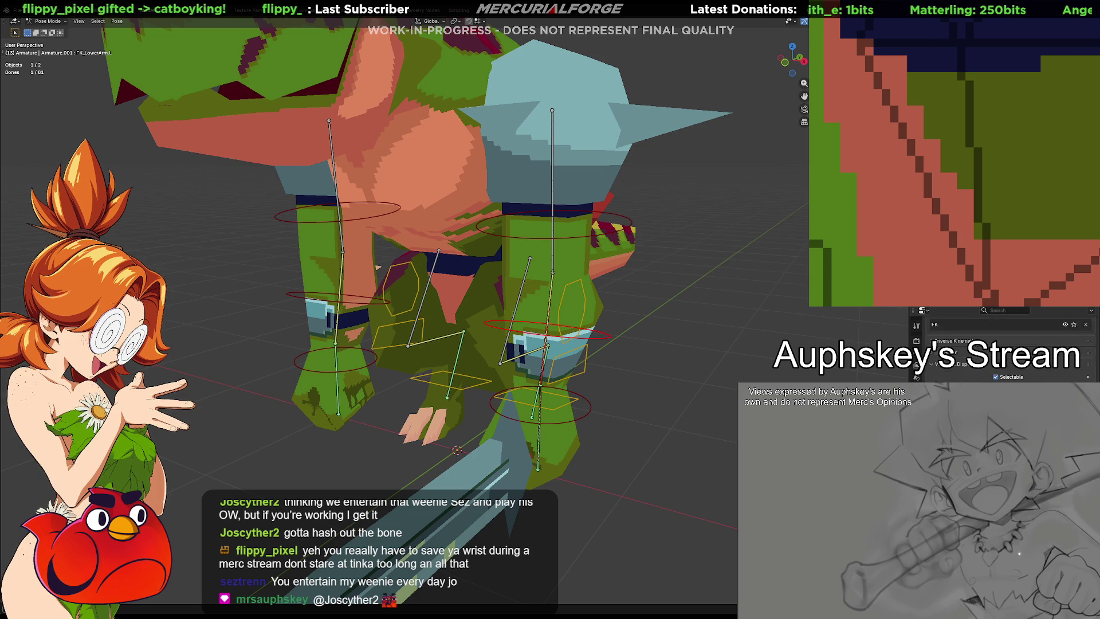
scroll(1000, 345, up, 5)
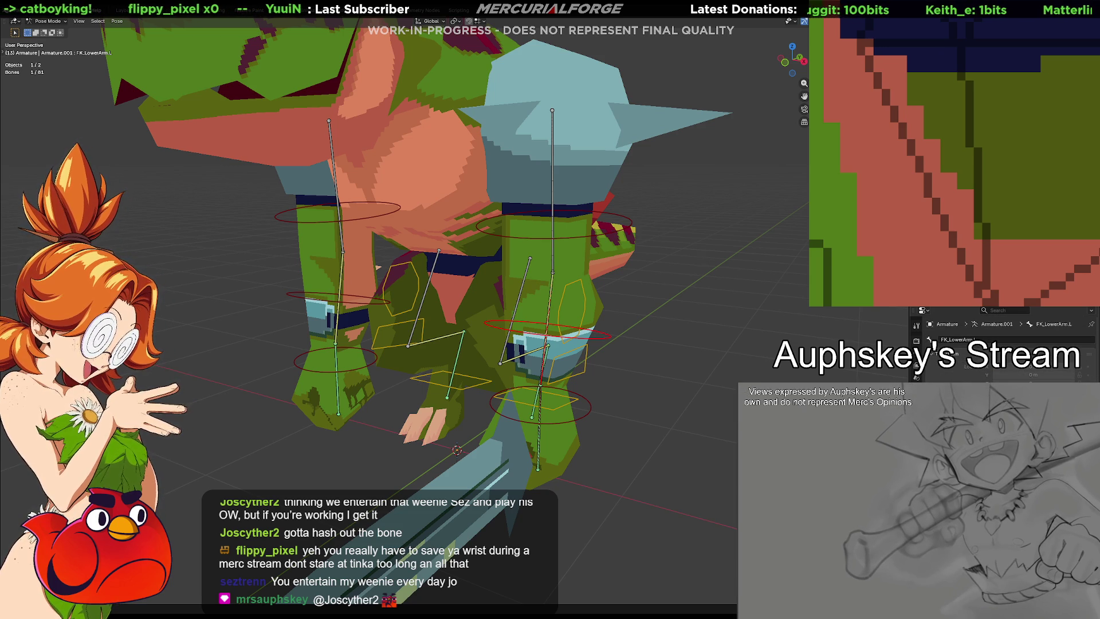
scroll(1001, 344, down, 3)
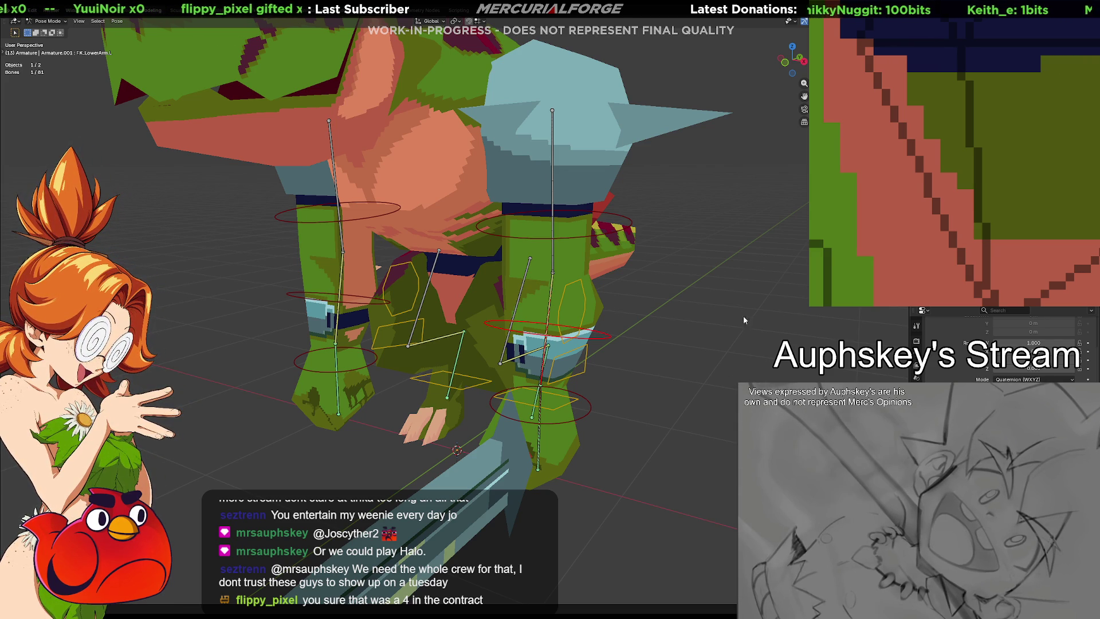
click(618, 220)
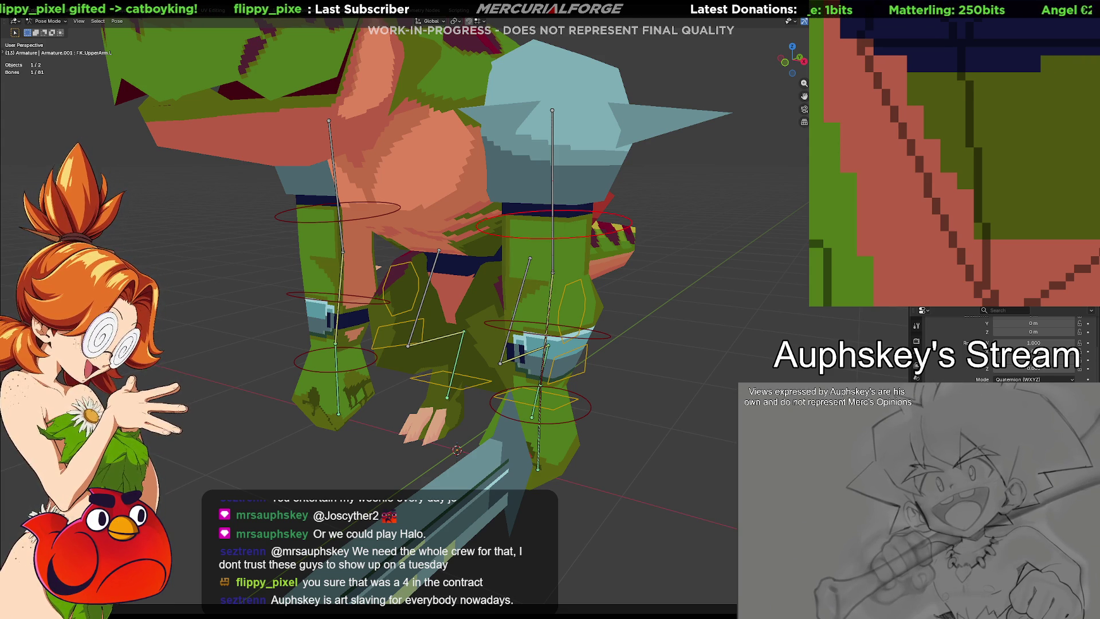
Step: Check the FK_Hand_L control, zoom in on the character and unhide all bone controls with Alt+H
click(588, 408)
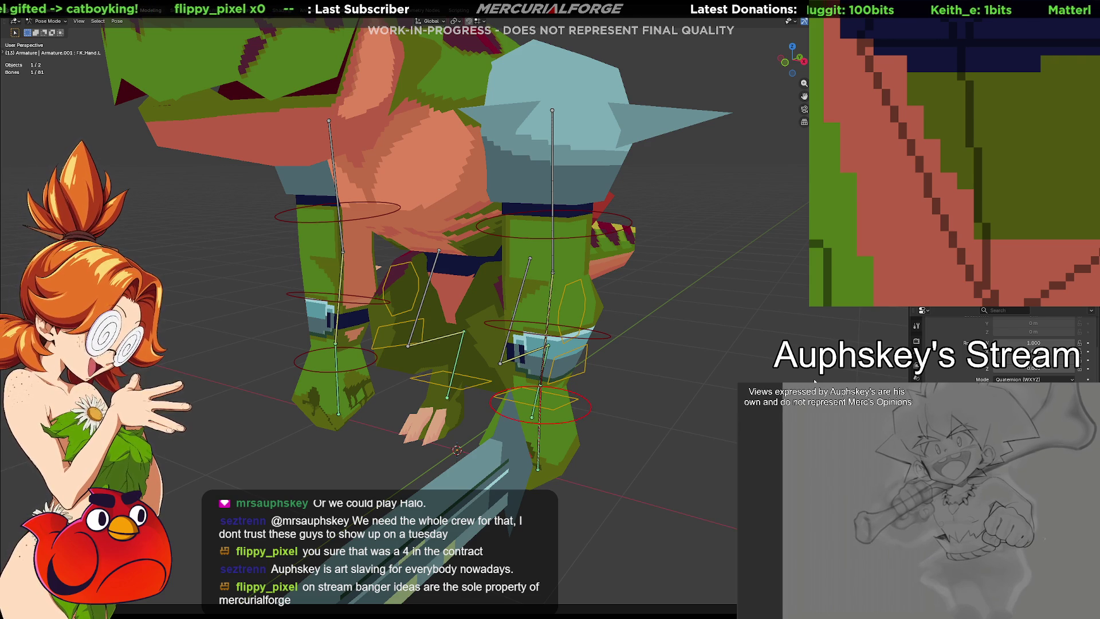
key(ctrl+z)
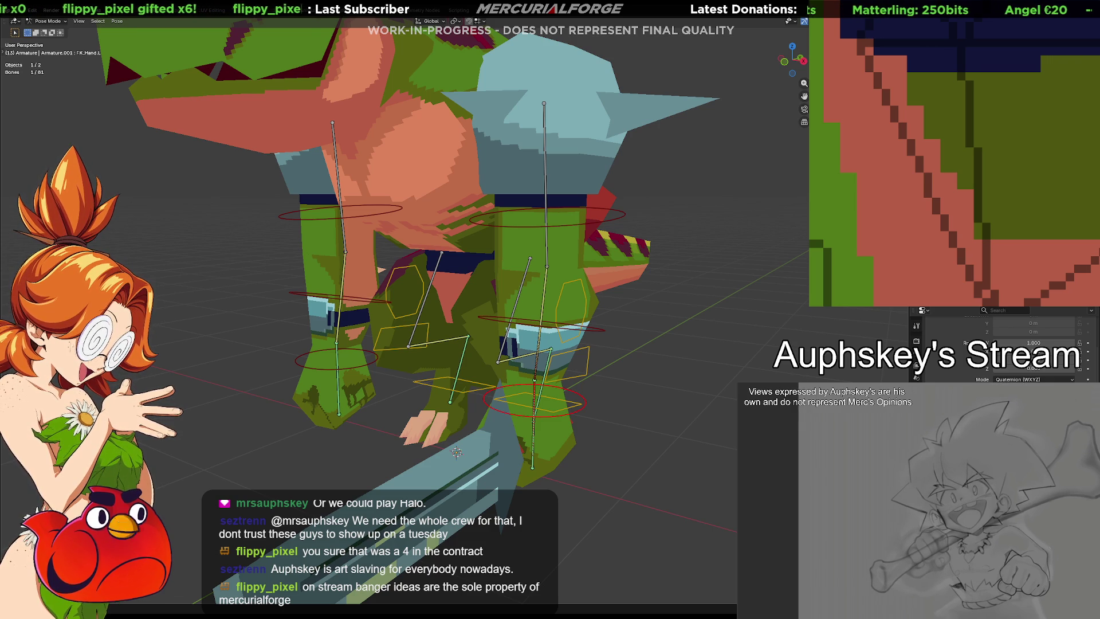
middle_drag(715, 422, 723, 379)
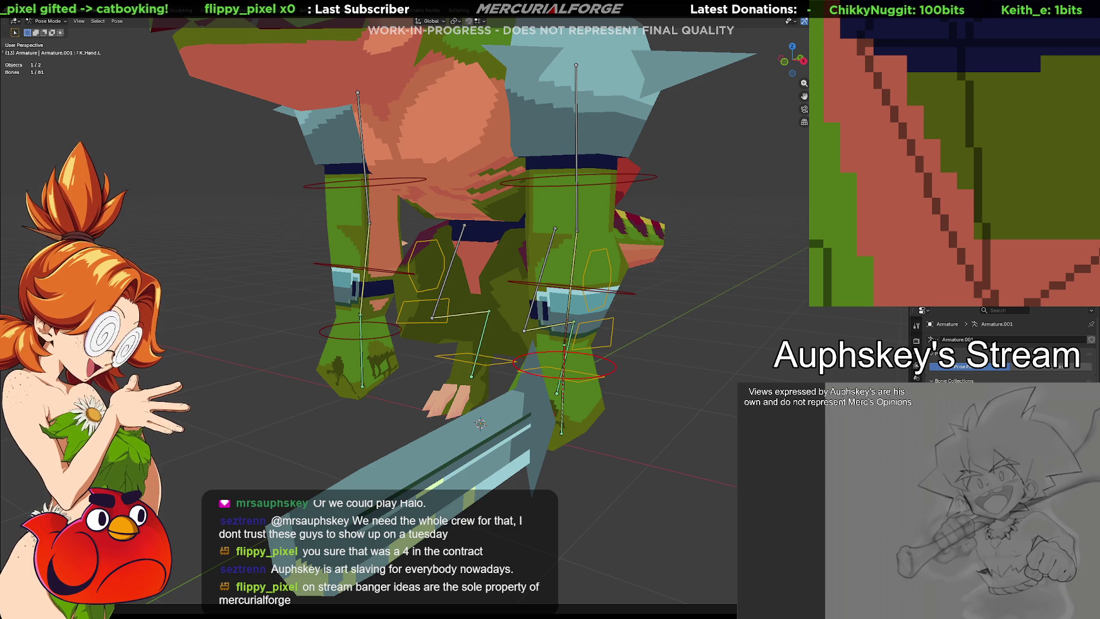
key(alt+h)
Step: Select the root control and toggle bone visibility until every rig control shows again
click(402, 244)
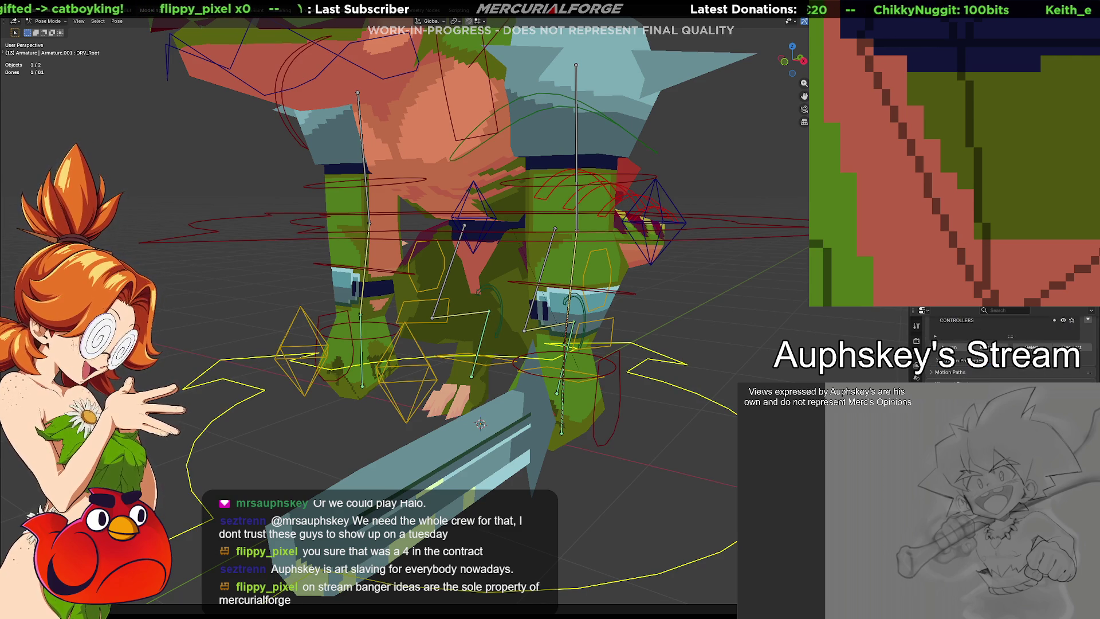
key(h)
key(alt+h)
key(h)
key(ctrl+z)
key(ctrl+shift+z)
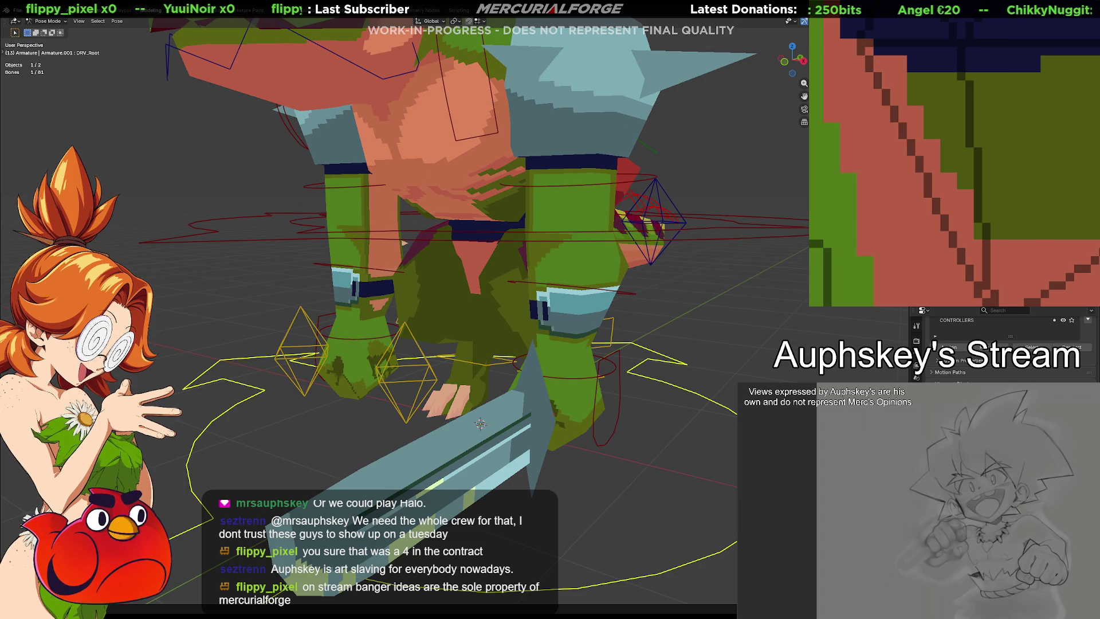
key(alt+h)
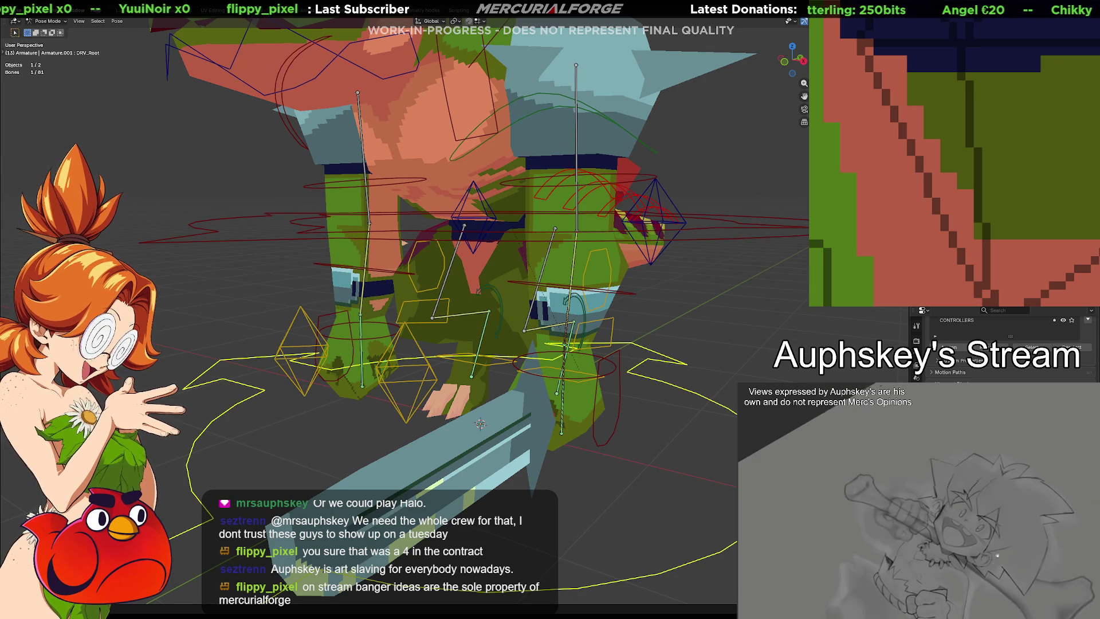
scroll(1001, 344, down, 3)
scroll(1001, 344, down, 3)
scroll(1001, 345, down, 3)
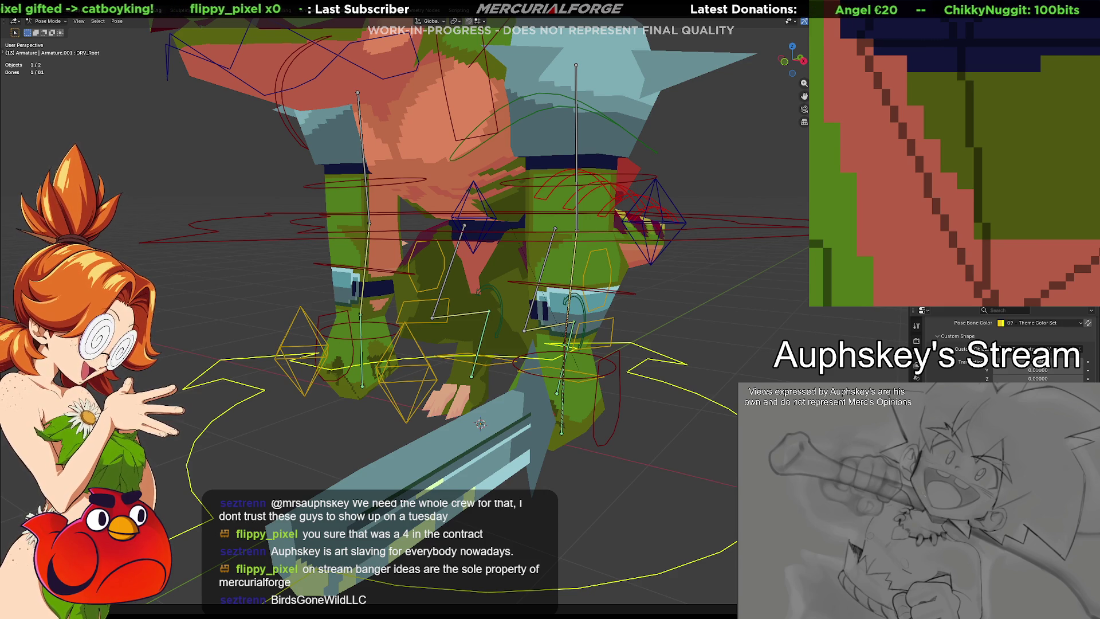
Step: Orbit around the character to review the rig with the root's Viewport Display settings shown
mouse_move(718, 363)
middle_down()
mouse_move(685, 386)
mouse_move(699, 365)
middle_up()
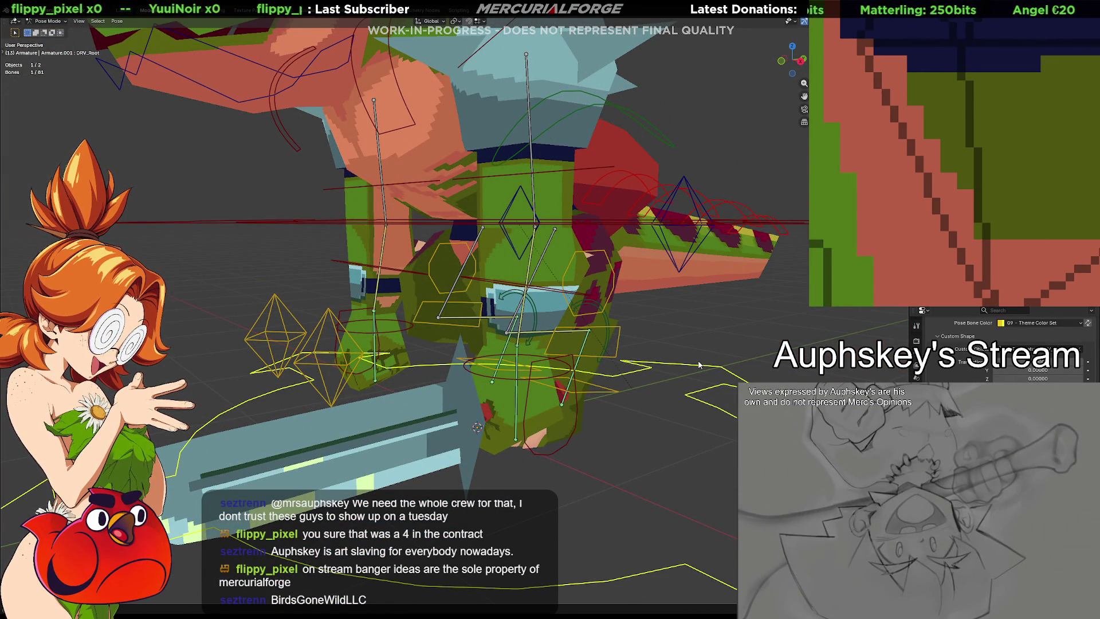
mouse_move(646, 311)
middle_down()
mouse_move(665, 333)
mouse_move(705, 331)
mouse_move(750, 308)
mouse_move(628, 300)
middle_up()
mouse_move(606, 363)
middle_down()
mouse_move(629, 358)
mouse_move(676, 397)
mouse_move(692, 366)
mouse_move(699, 376)
mouse_move(619, 424)
mouse_move(599, 458)
mouse_move(613, 389)
mouse_move(609, 425)
mouse_move(581, 399)
mouse_move(498, 442)
mouse_move(453, 420)
mouse_move(597, 409)
mouse_move(580, 383)
mouse_move(522, 365)
mouse_move(615, 395)
middle_up()
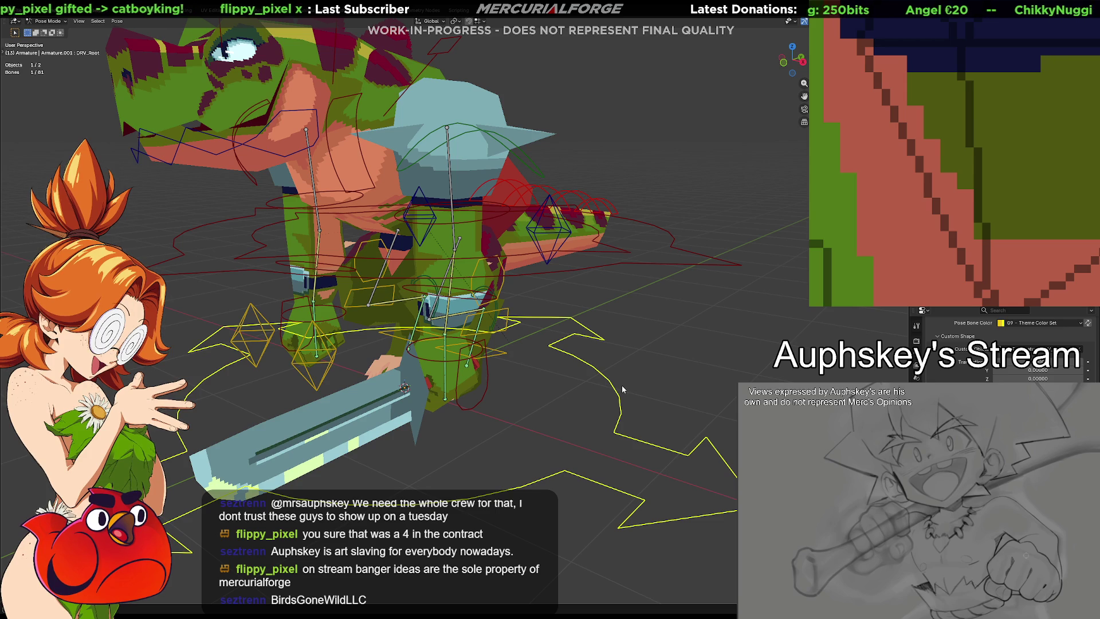
mouse_move(621, 385)
middle_down()
mouse_move(587, 370)
mouse_move(634, 362)
middle_up()
click(648, 301)
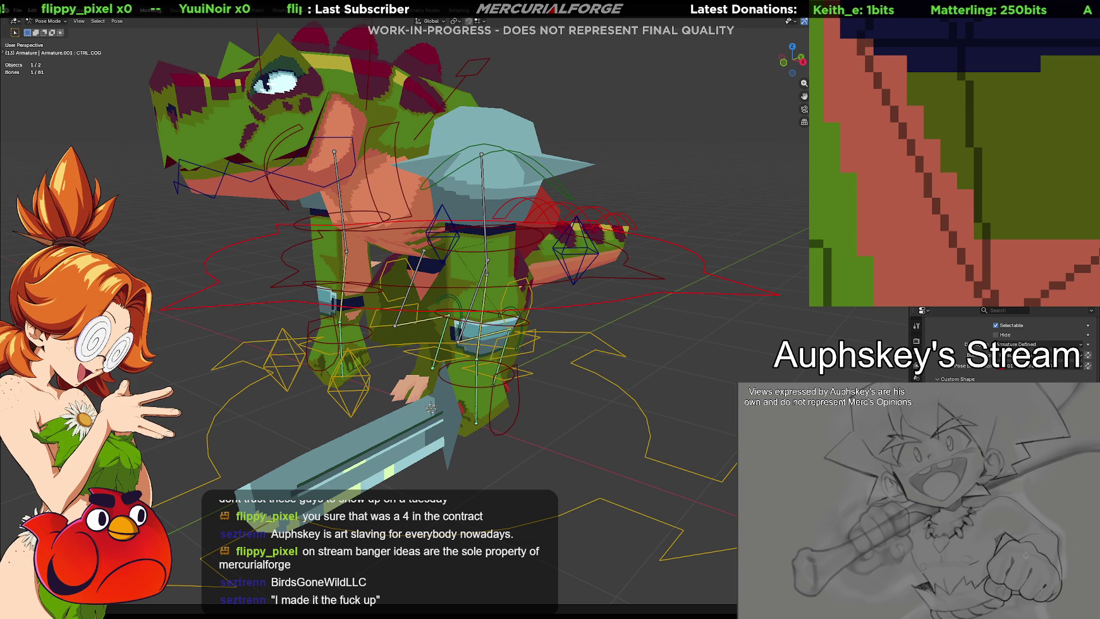
click(641, 418)
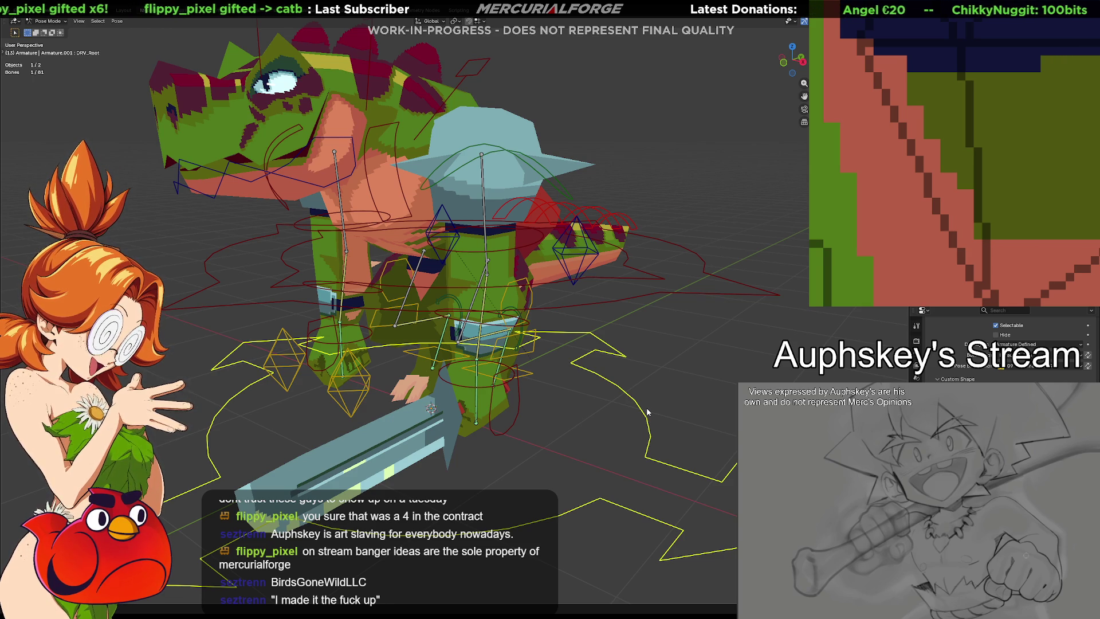
mouse_move(648, 410)
middle_down()
mouse_move(621, 426)
mouse_move(632, 405)
middle_up()
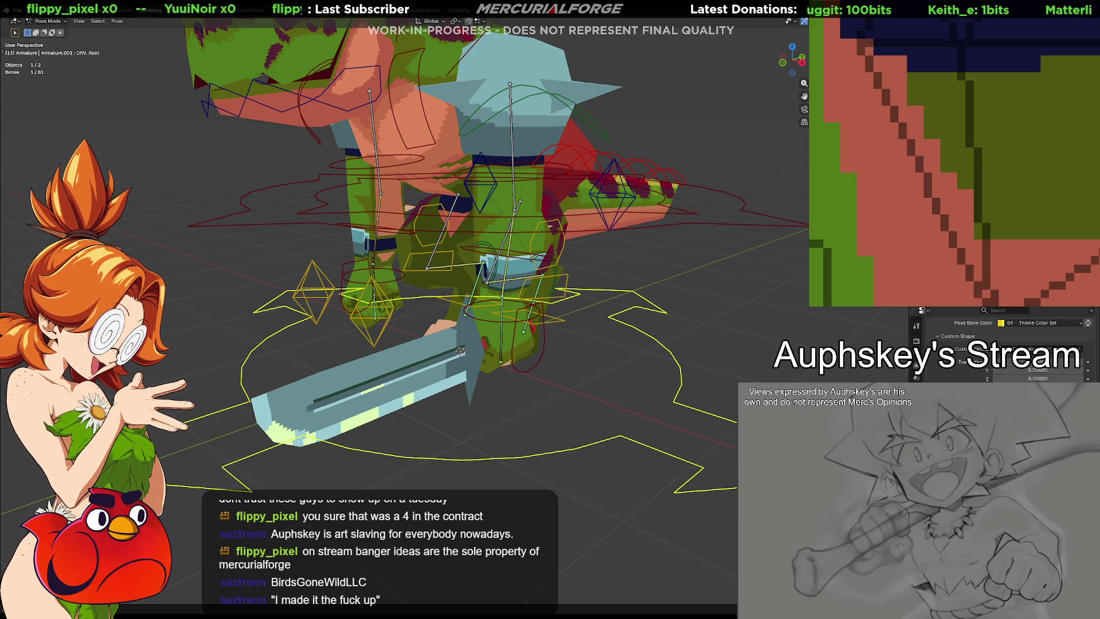
click(543, 336)
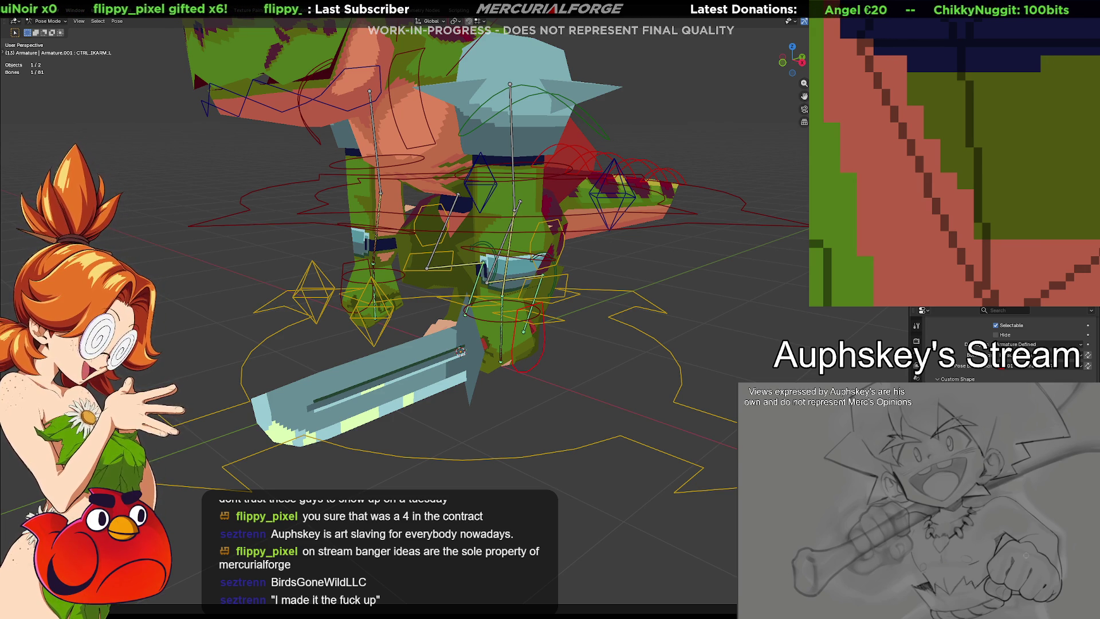
scroll(1001, 343, up, 5)
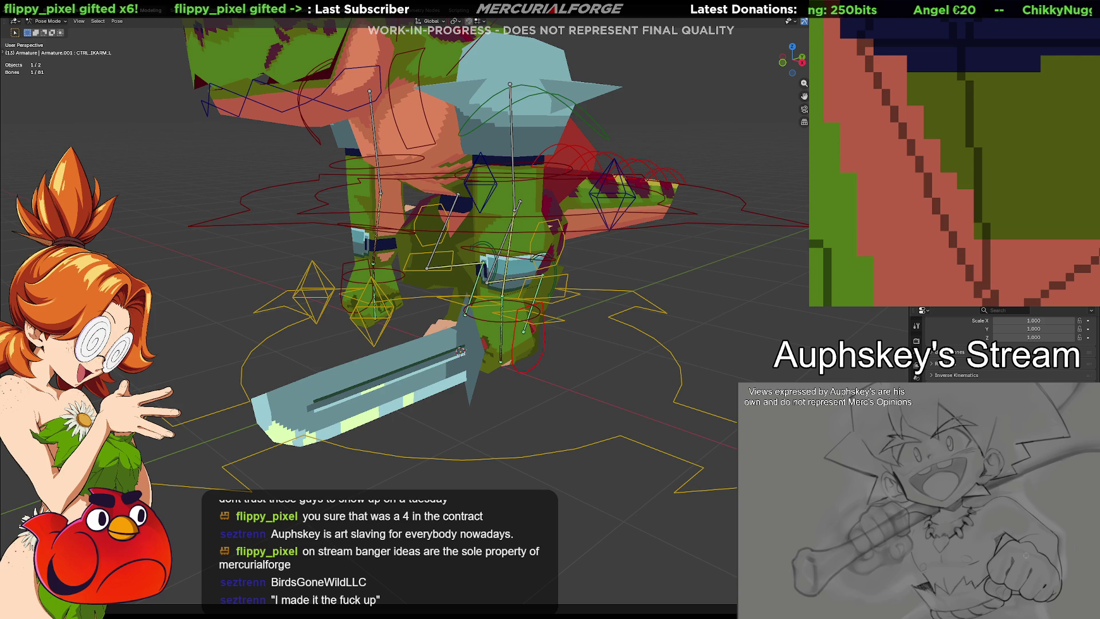
Step: Test-move CTRL_IKARM_L and cancel so the arm pose stays unchanged
key(h)
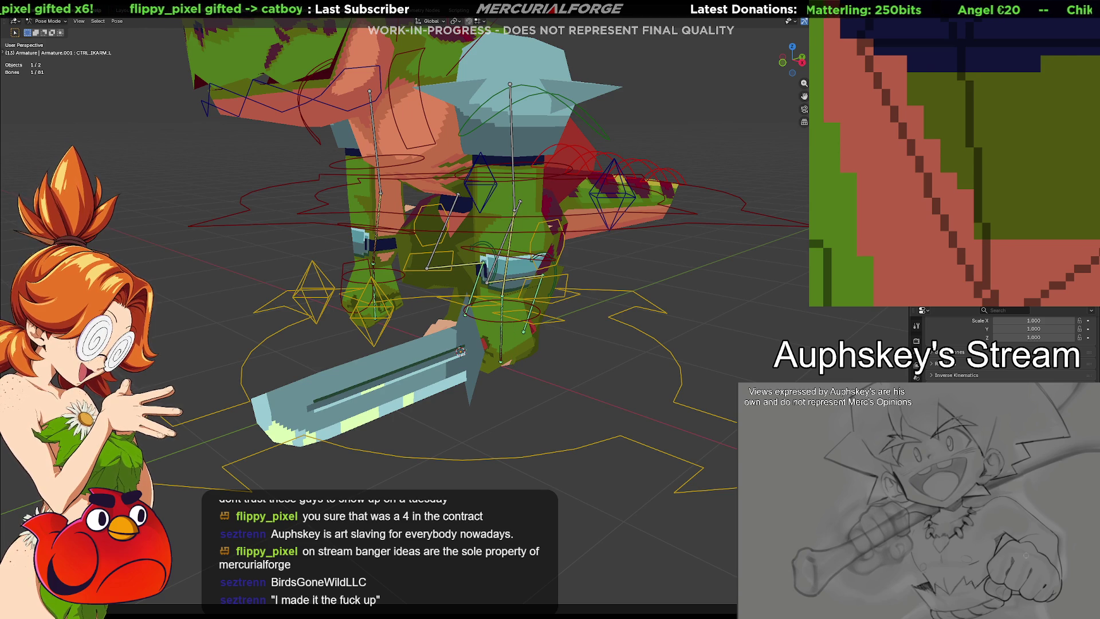
click(659, 349)
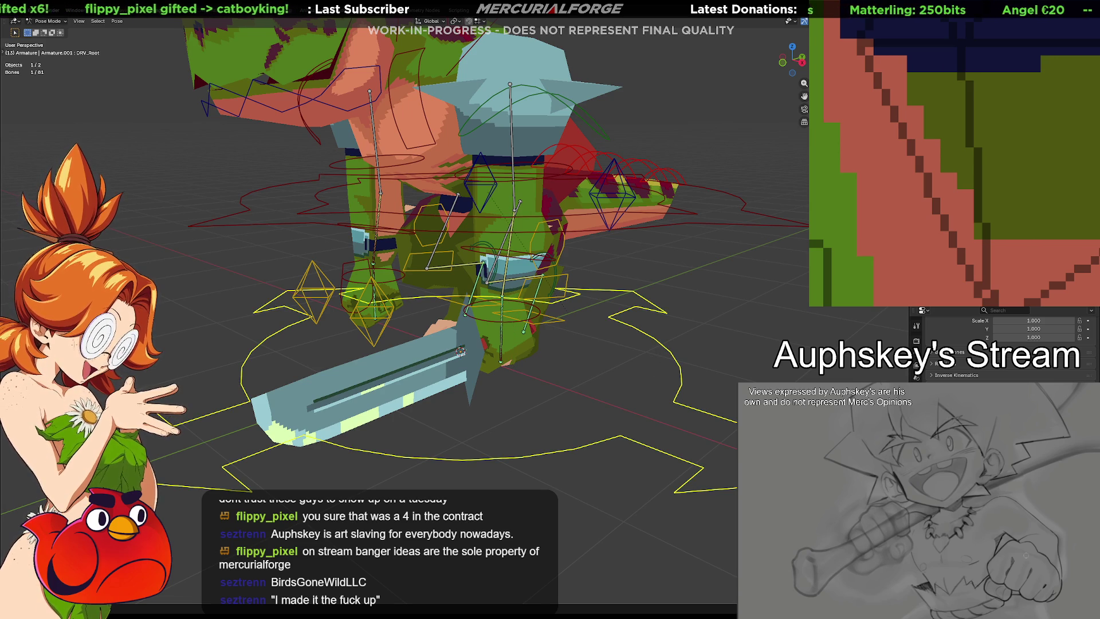
scroll(1001, 348, down, 5)
key(alt+h)
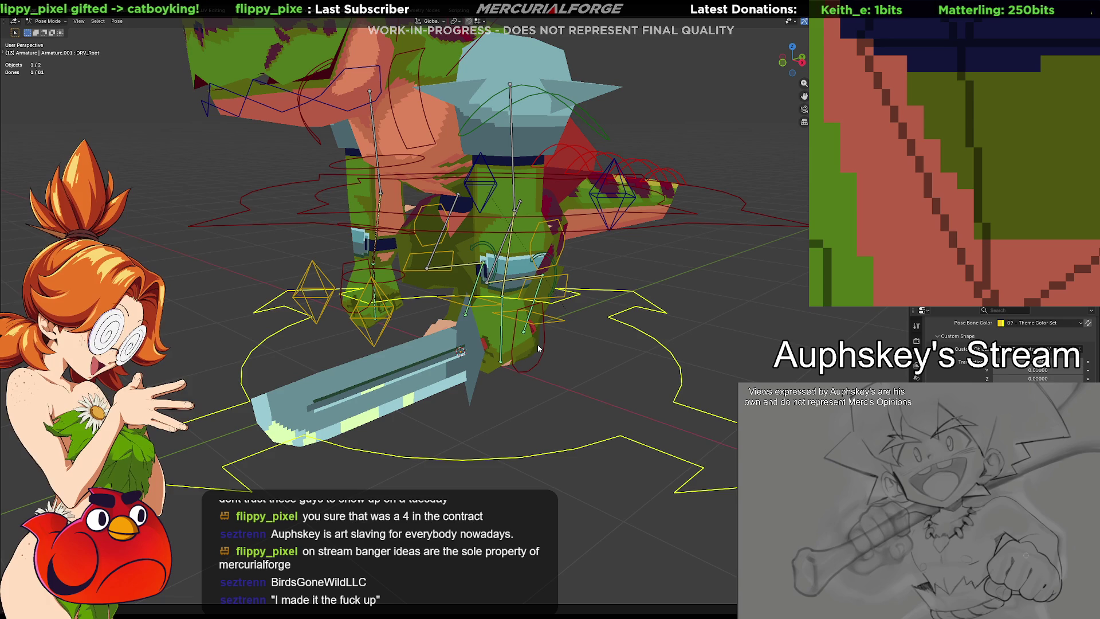
click(542, 343)
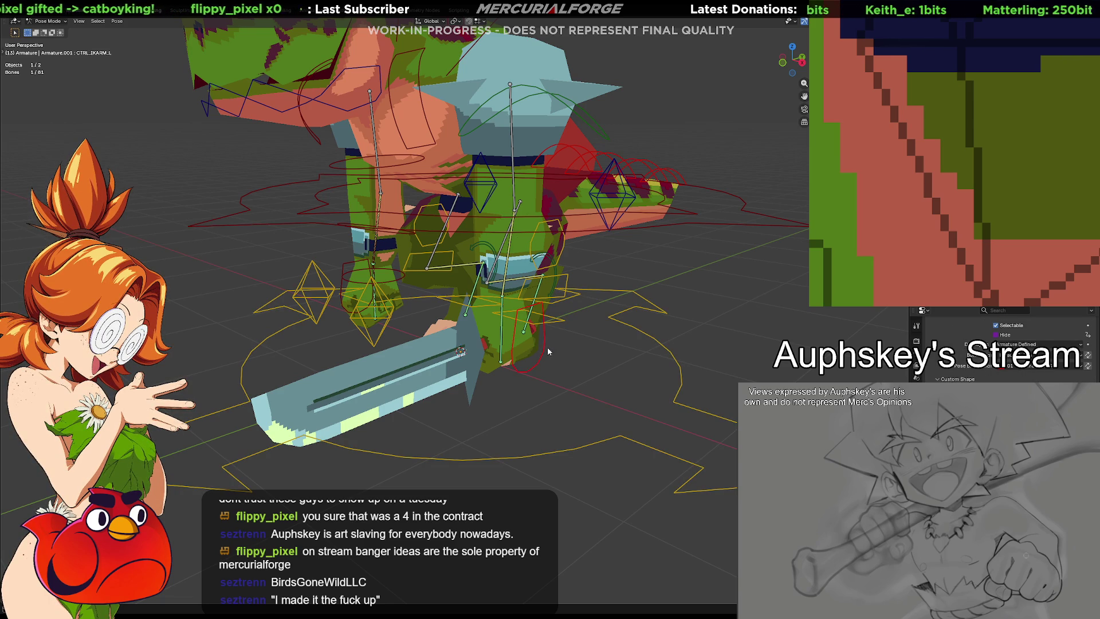
key(g)
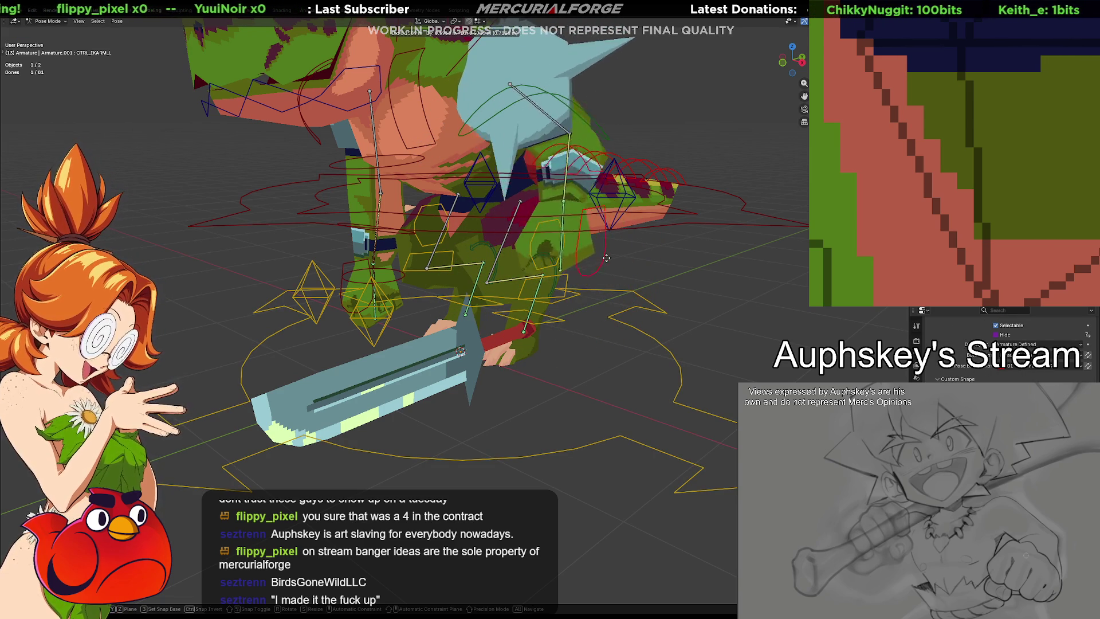
right_click(670, 337)
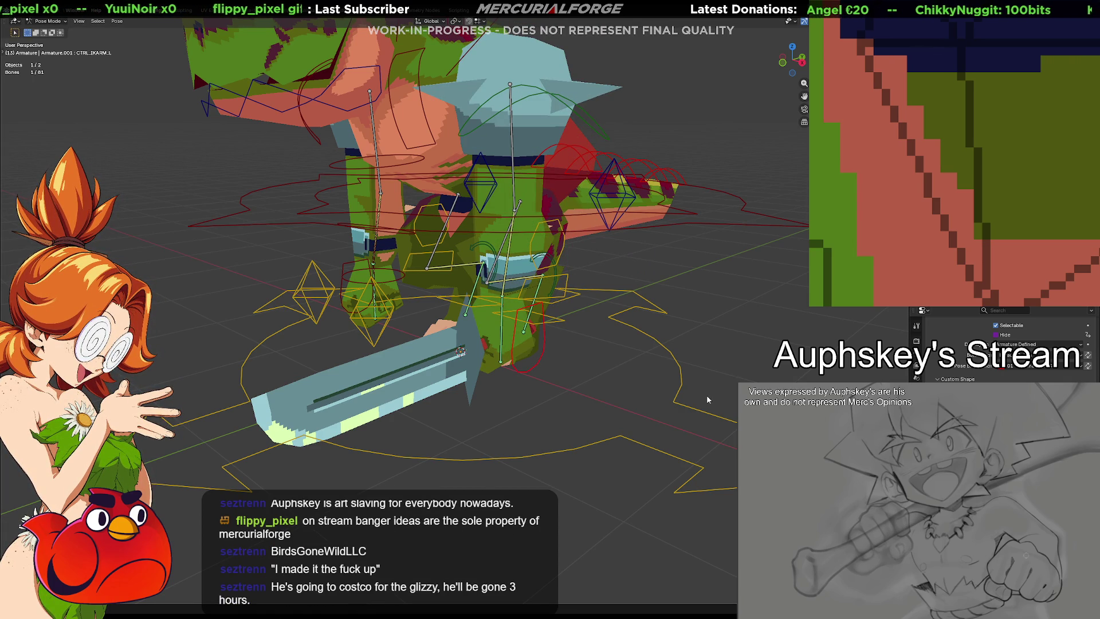
Step: Select FK_Hand_L and zoom the view onto the torso and sword
click(679, 376)
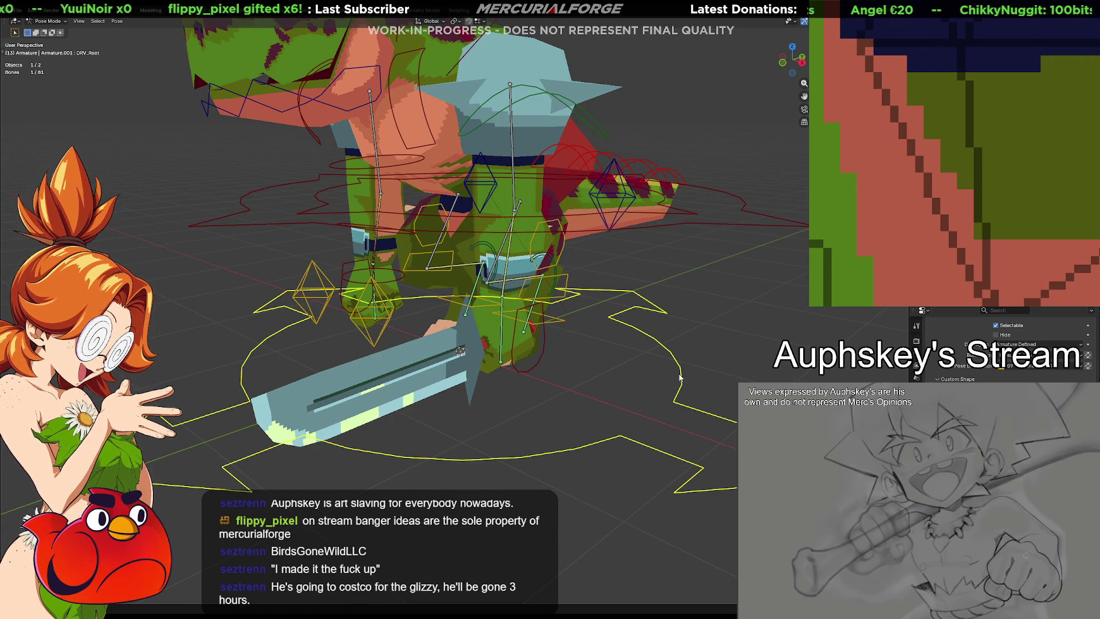
scroll(1002, 348, down, 3)
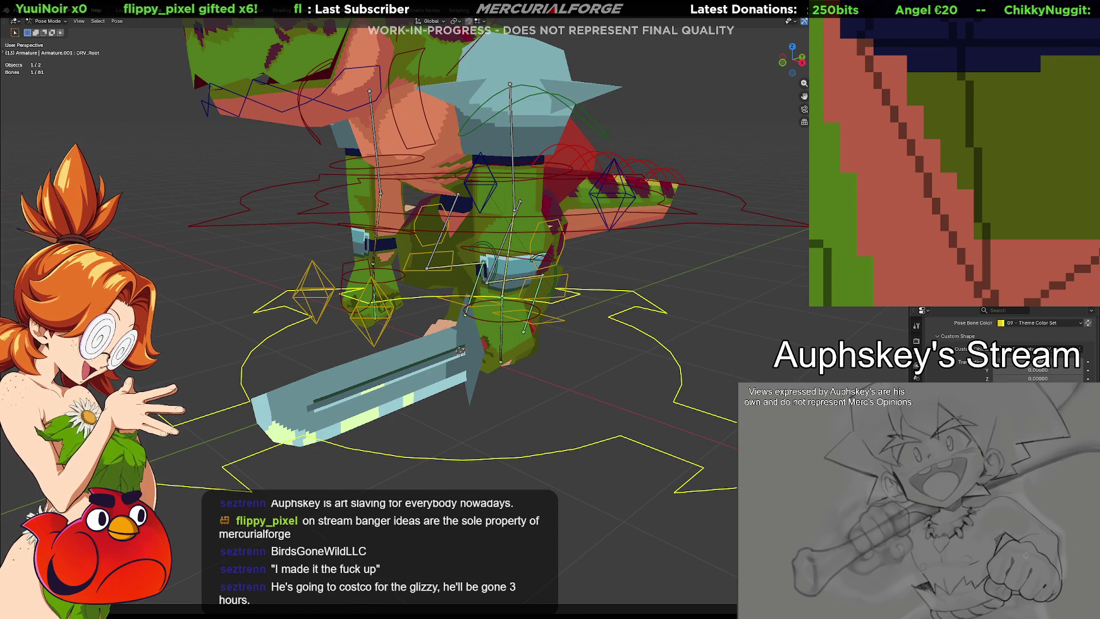
click(535, 354)
click(517, 319)
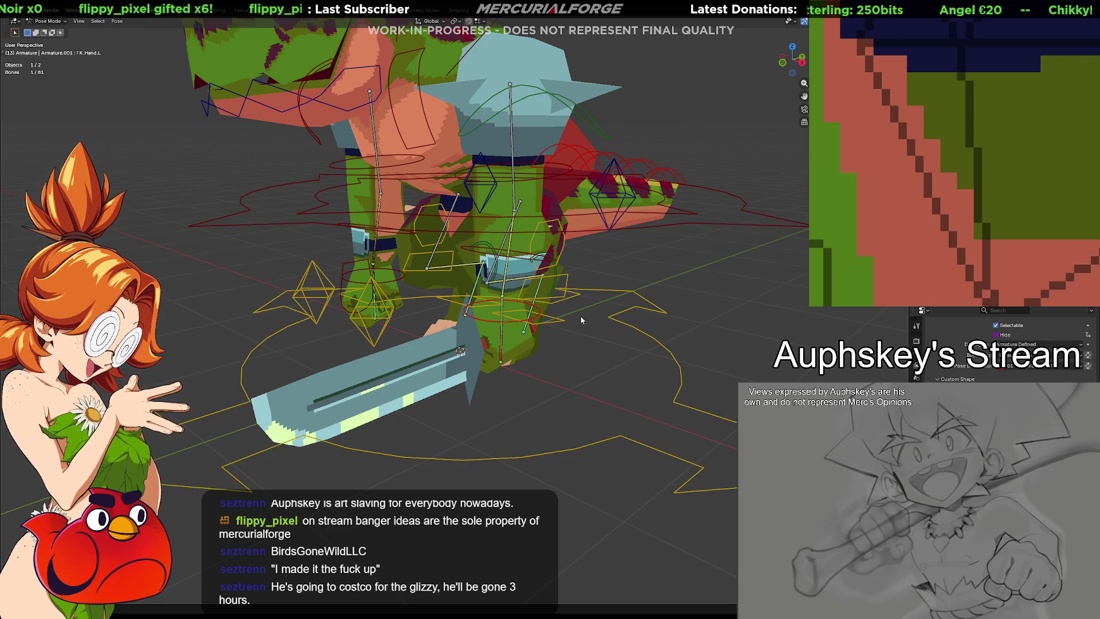
middle_drag(585, 358, 548, 350)
scroll(547, 350, up, 3)
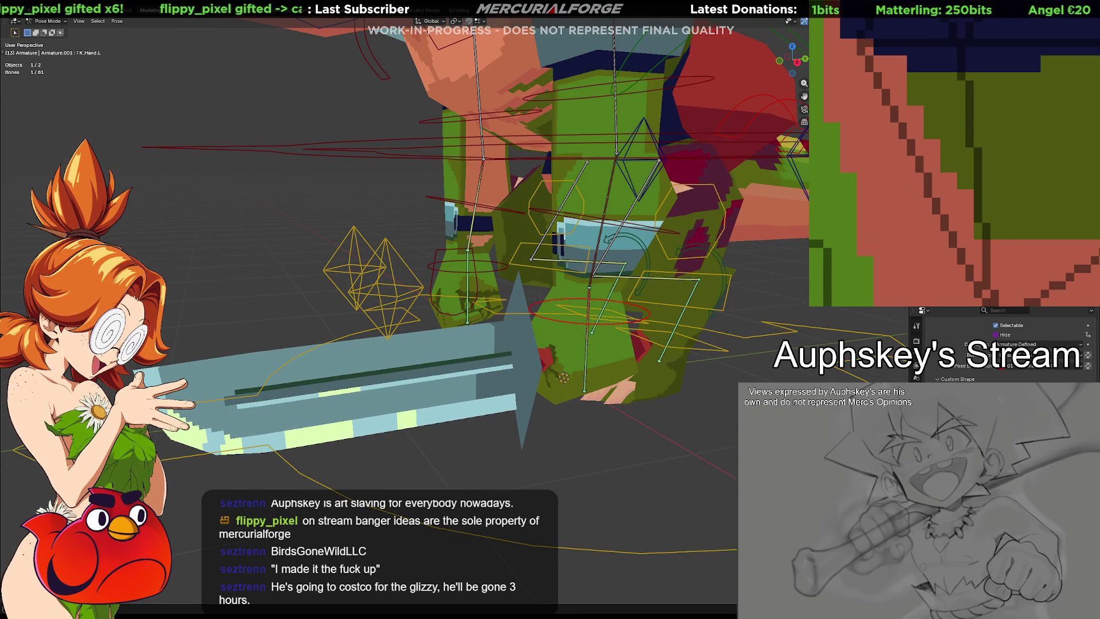
scroll(1001, 345, down, 5)
Step: Show the armature's data properties and make the sword's DRV_Weapon bone active
click(915, 353)
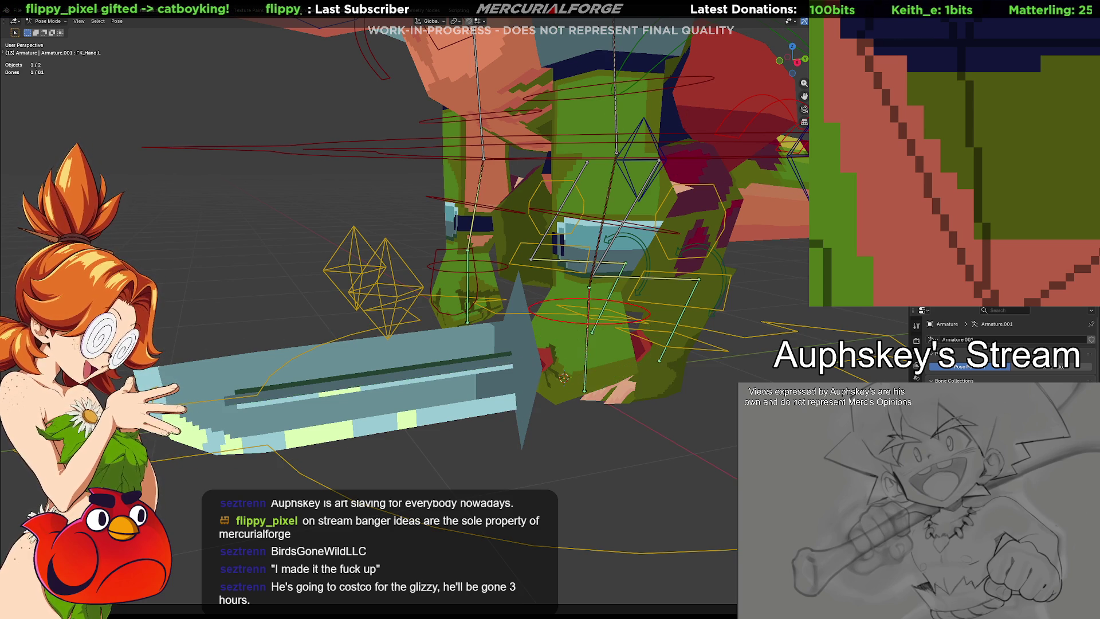
click(273, 338)
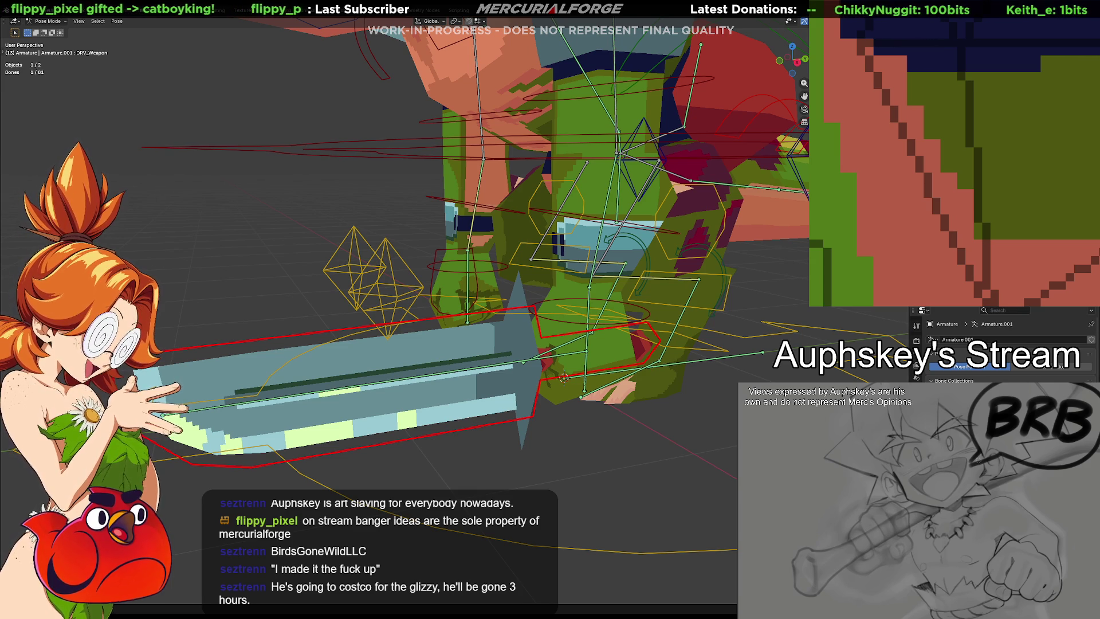
middle_drag(481, 309, 482, 258)
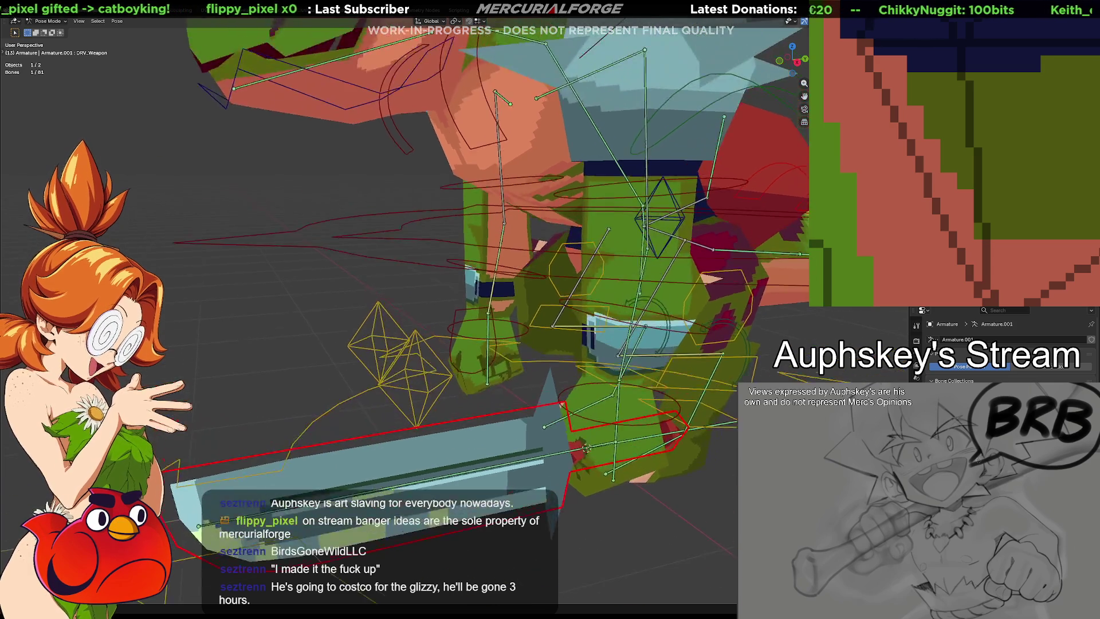
middle_drag(774, 343, 806, 383)
mouse_move(482, 310)
middle_down()
mouse_move(551, 258)
mouse_move(486, 305)
middle_up()
mouse_move(554, 438)
middle_down()
mouse_move(652, 396)
mouse_move(774, 387)
middle_up()
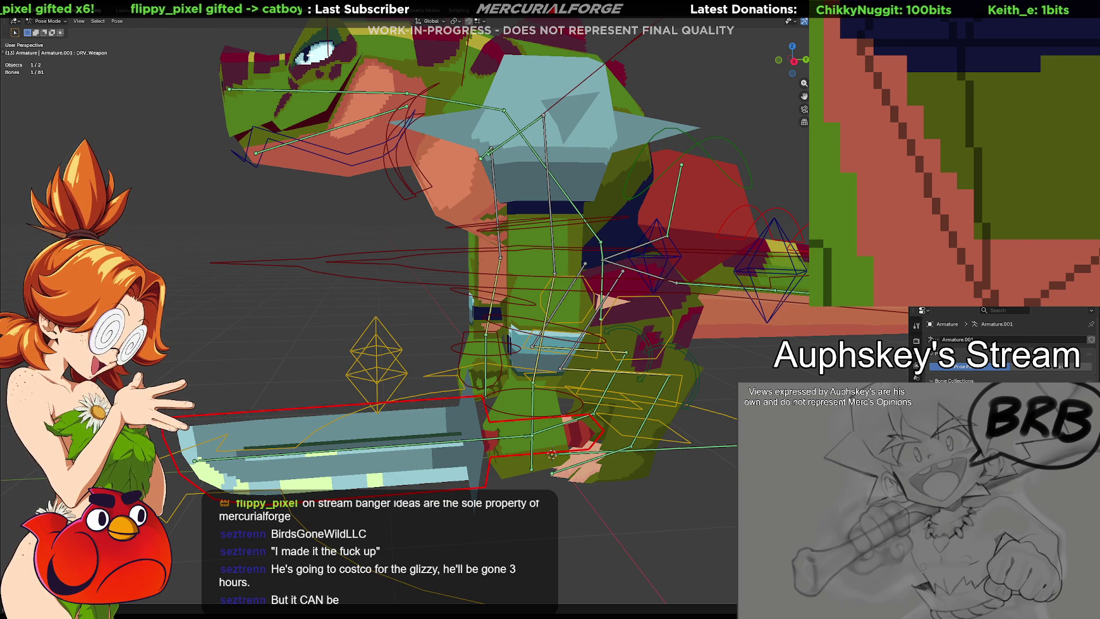
mouse_move(617, 379)
middle_down()
mouse_move(701, 371)
mouse_move(470, 348)
middle_up()
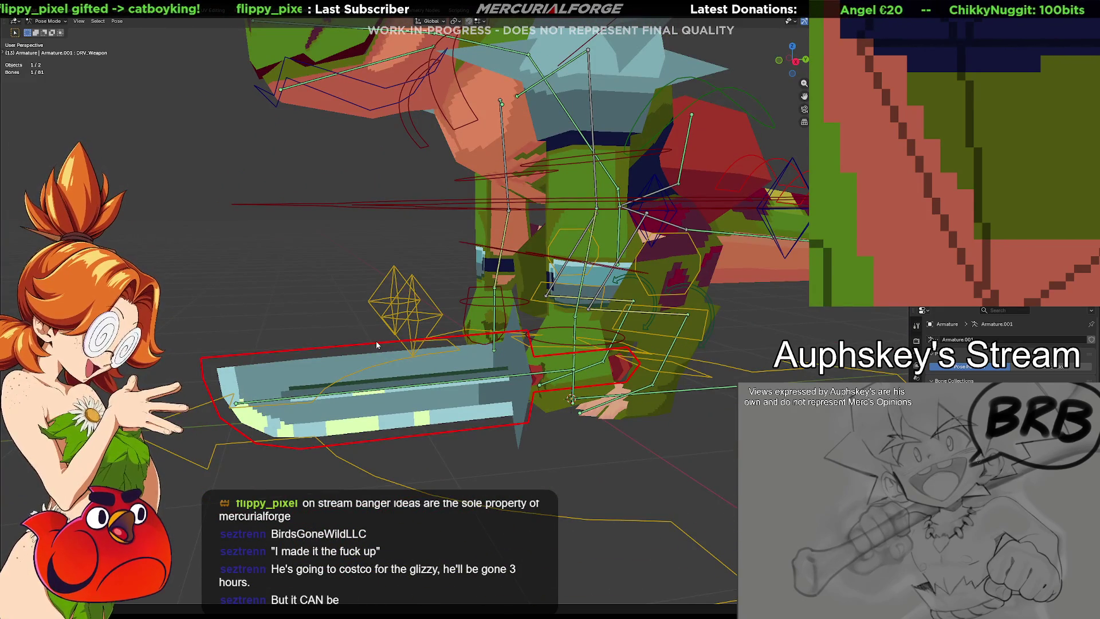
middle_drag(469, 349, 589, 351)
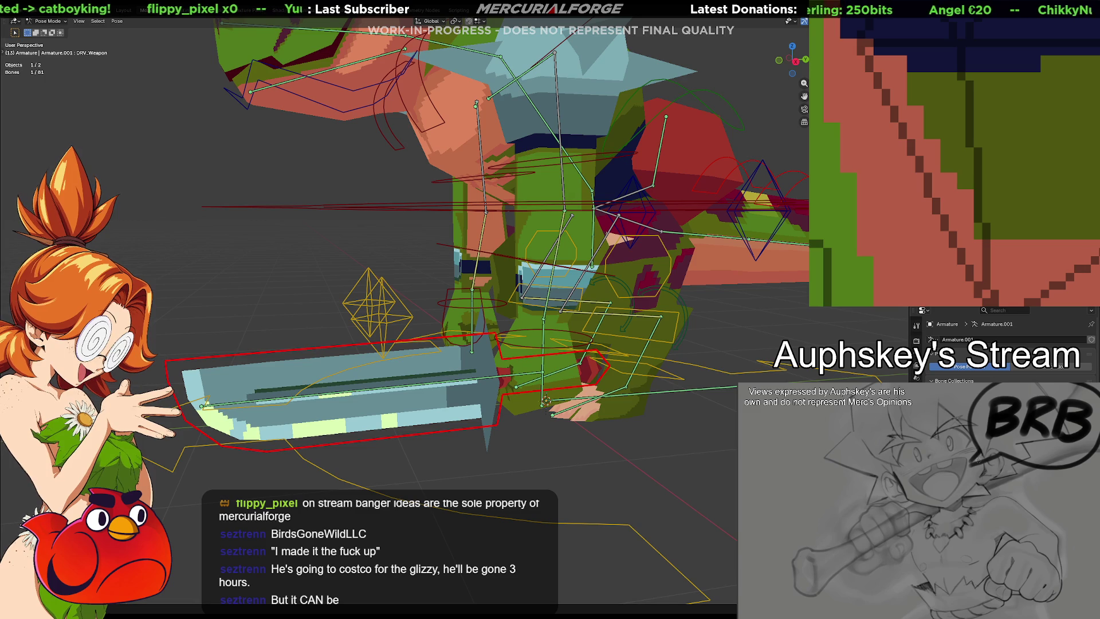
click(916, 377)
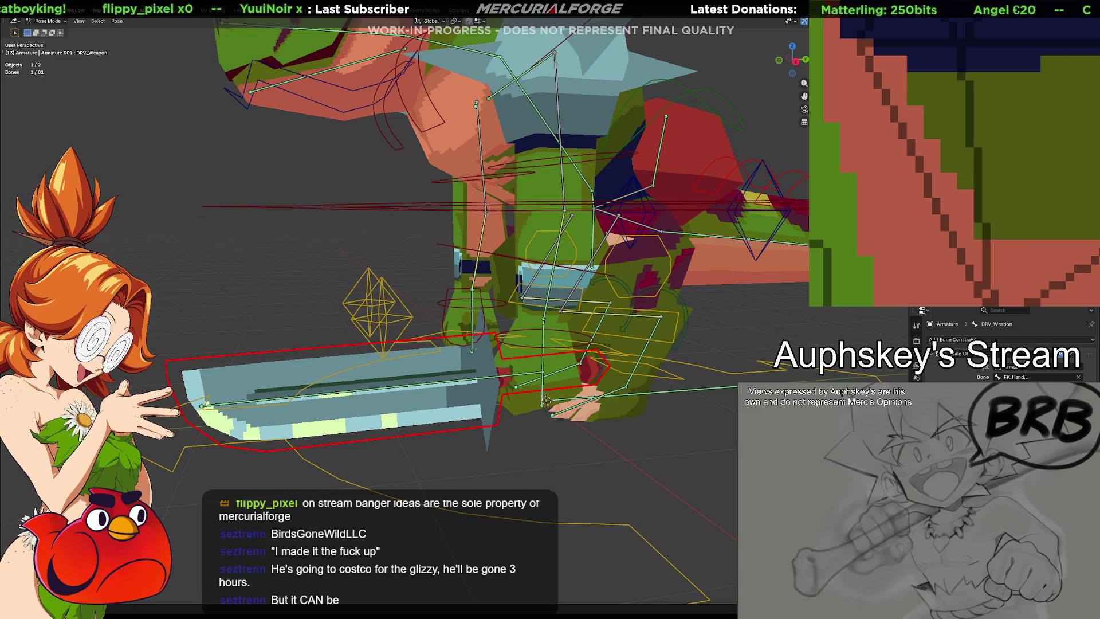
Step: Change DRV_Weapon's Child Of target bone from FK_Hand.L to Hand.L and confirm
double_click(1048, 379)
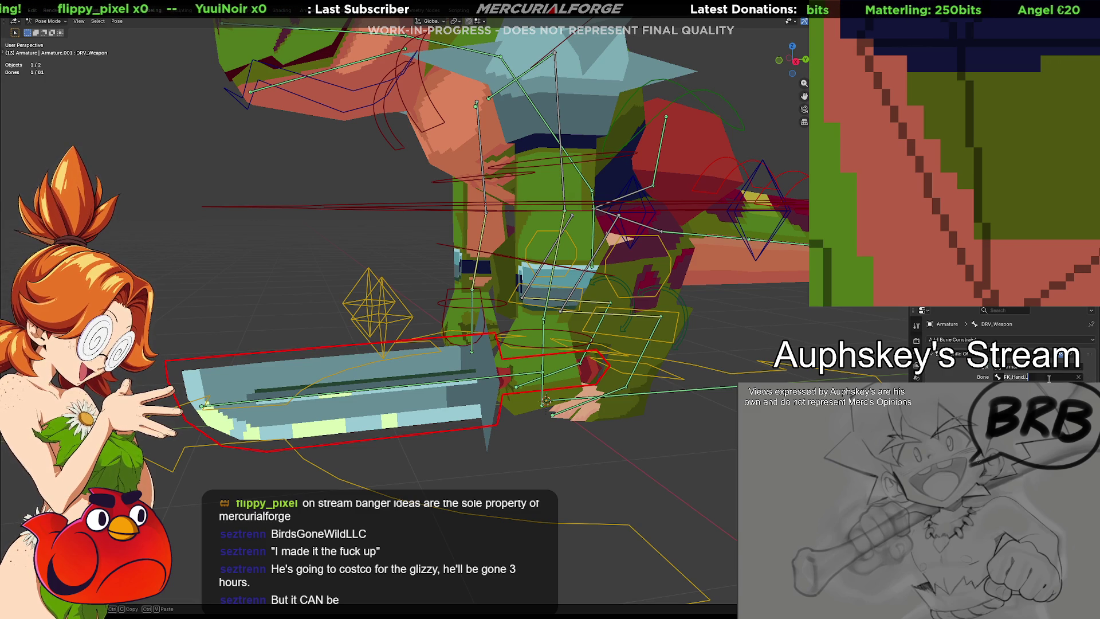
key(ctrl+c)
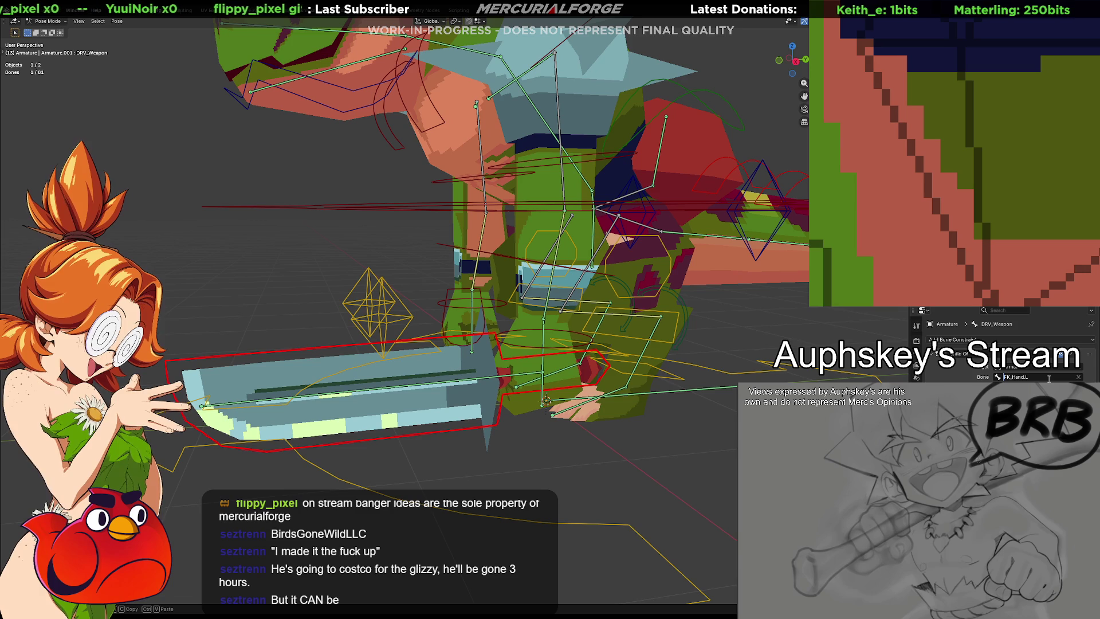
key(Home)
key(Delete)
key(Delete)
key(Delete)
key(Return)
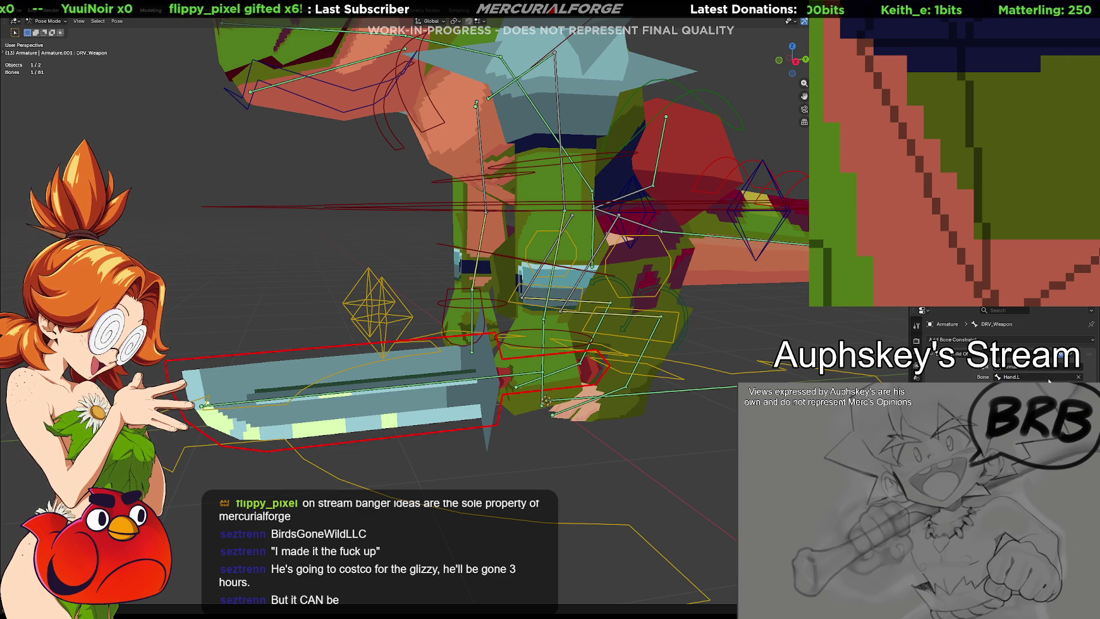
Step: Rotate FK_Hand.L to check the sword follows the hand
middle_drag(750, 316, 704, 372)
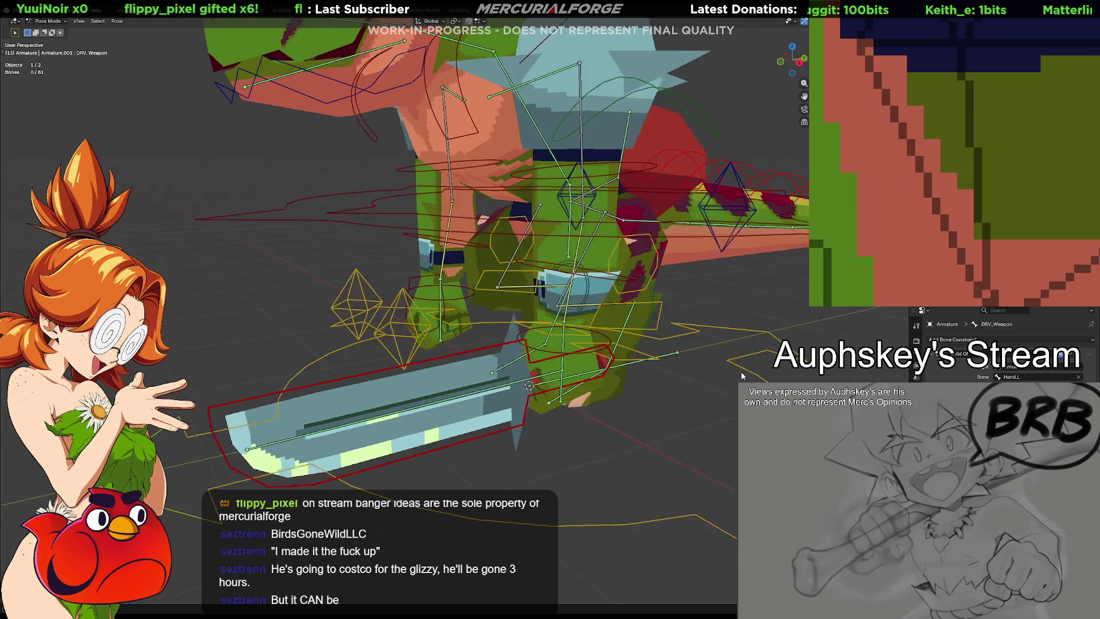
click(558, 336)
key(r)
click(623, 344)
Step: Select CTRL_IKARM.L via the Bone tab and begin moving the left arm control
click(657, 347)
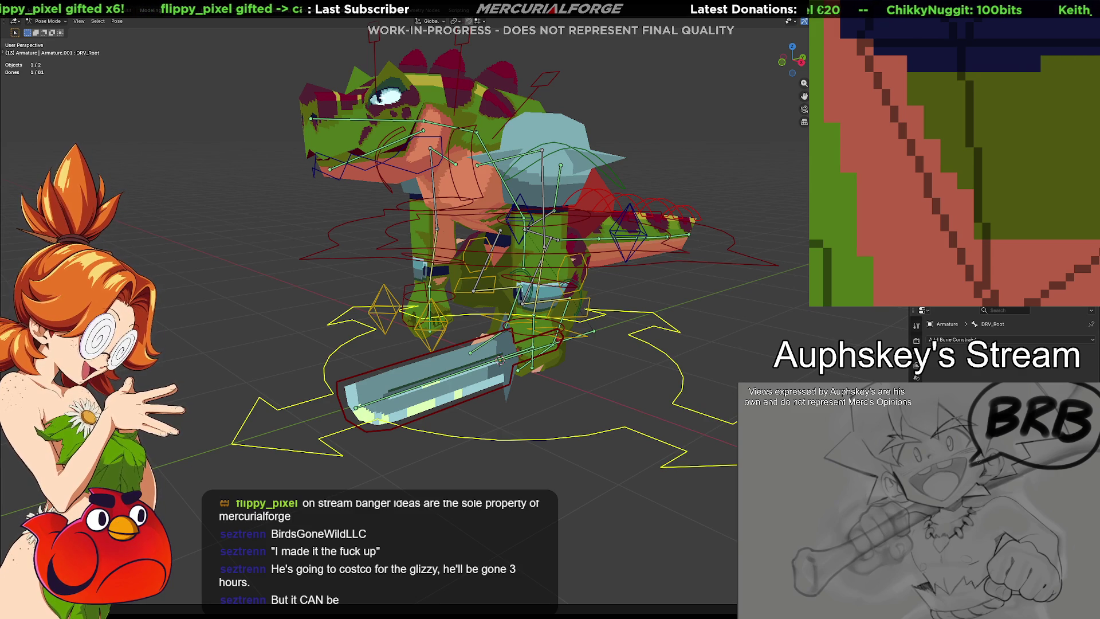
click(916, 339)
scroll(1005, 352, down, 3)
scroll(1000, 347, down, 4)
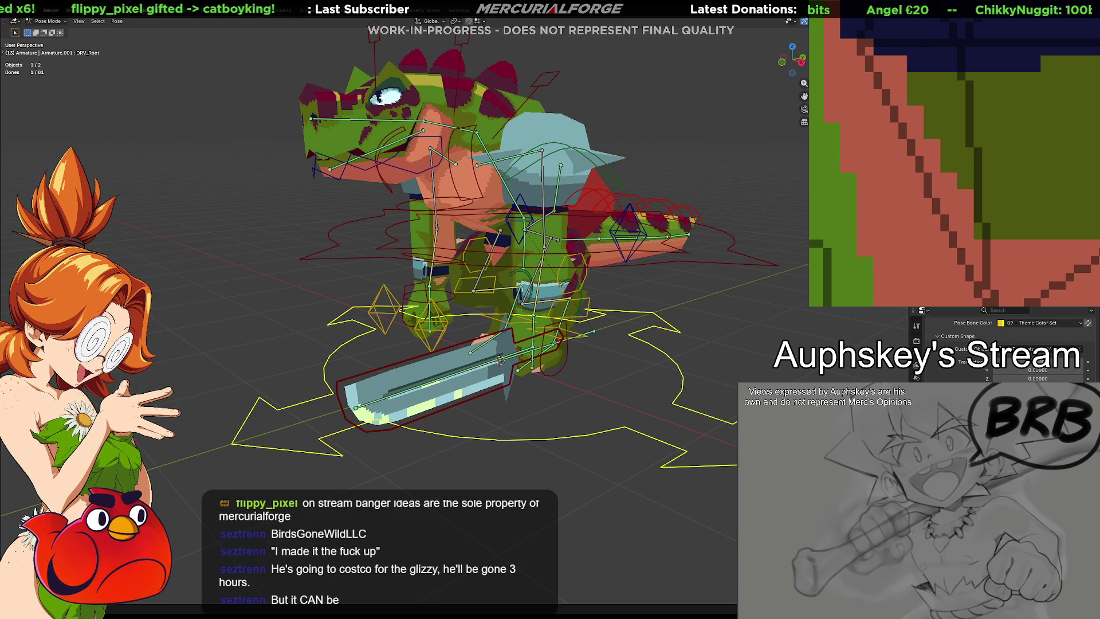
click(556, 372)
key(g)
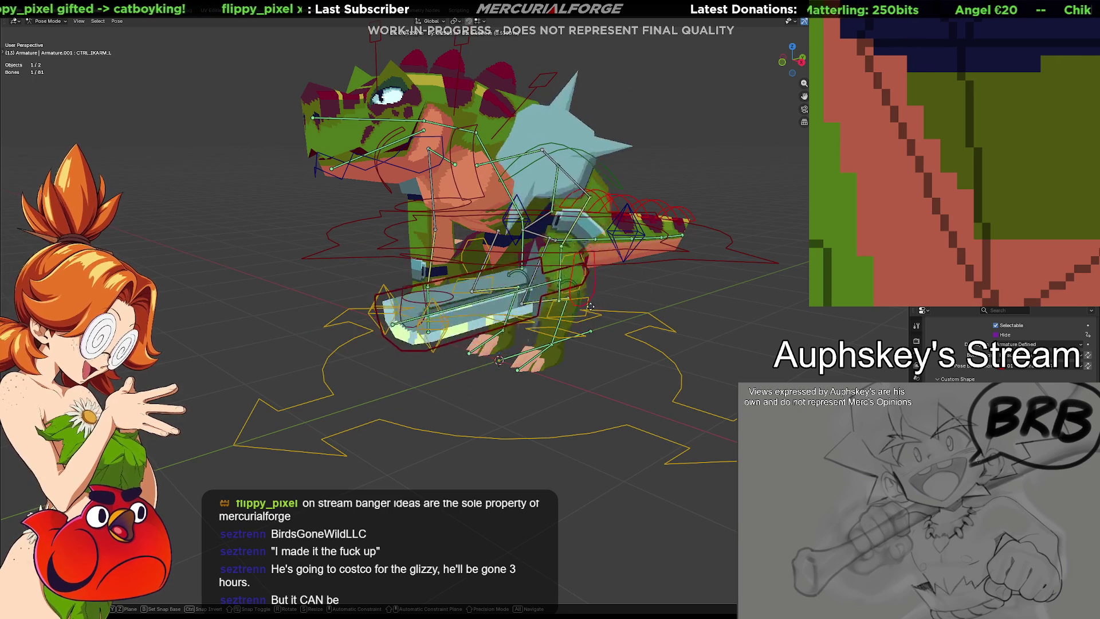
Step: Place the arm control so the sword rests low in front, adjusting the view
click(612, 333)
key(ctrl+z)
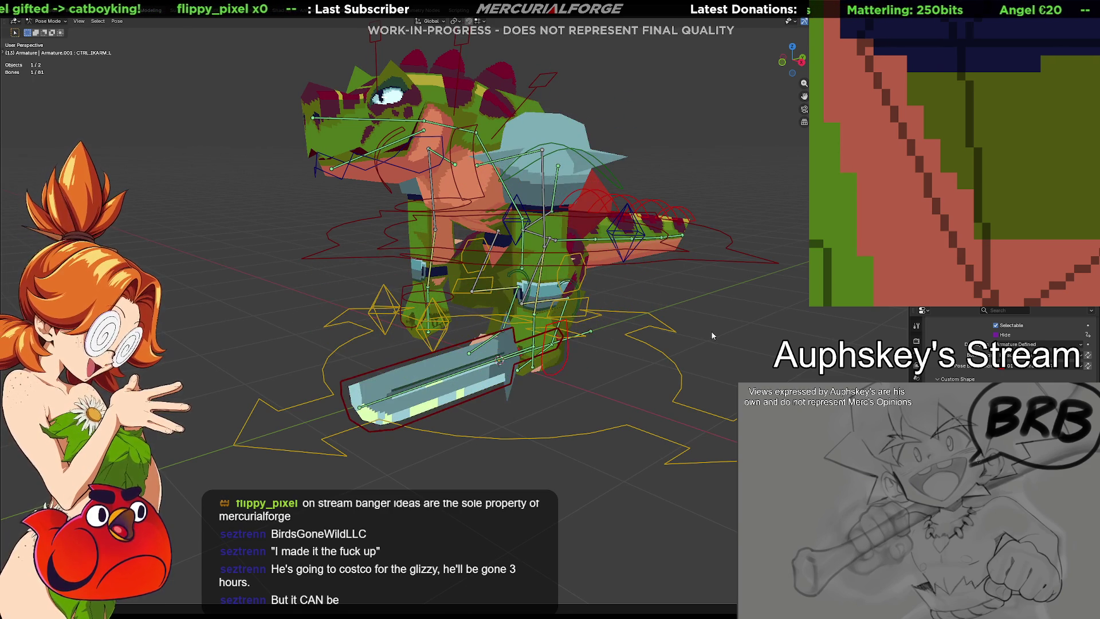
mouse_move(659, 361)
middle_down()
mouse_move(637, 359)
mouse_move(624, 374)
middle_up()
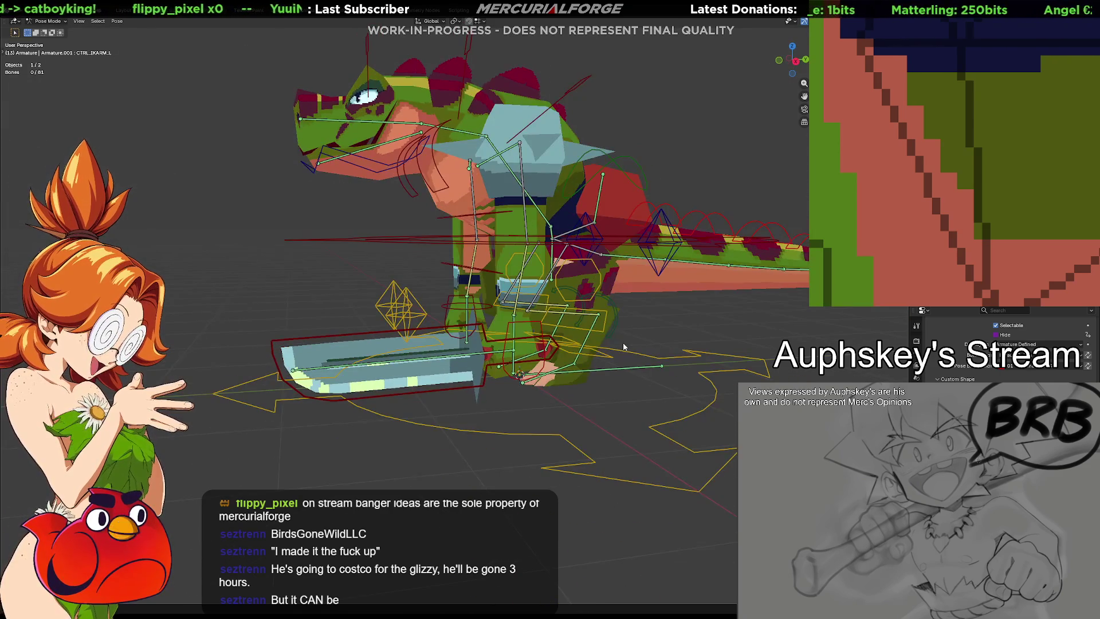
scroll(624, 373, down, 4)
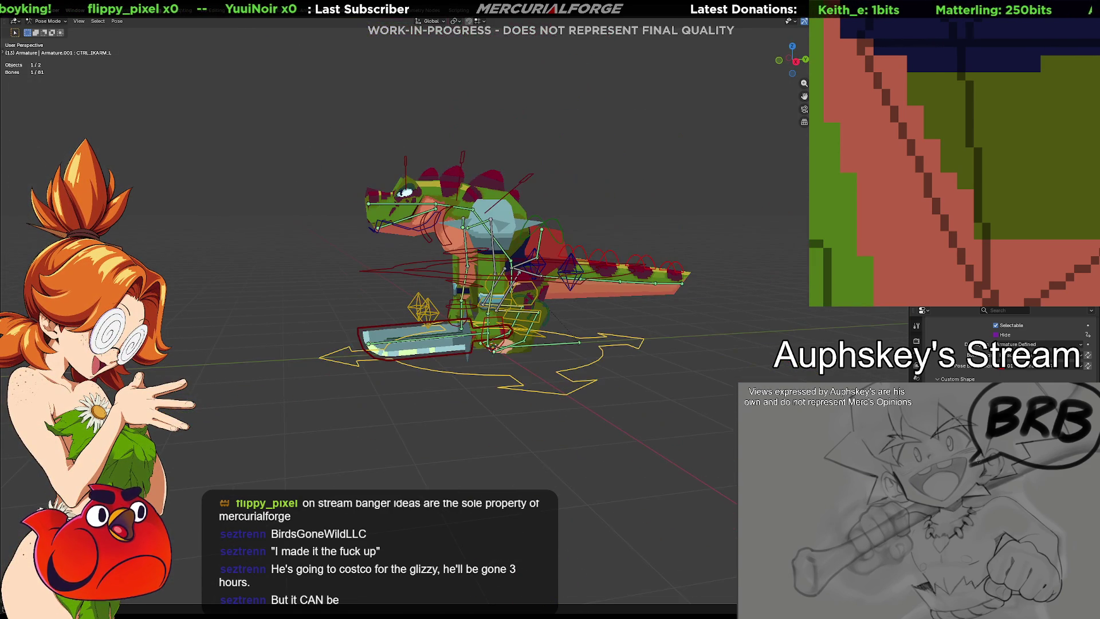
key(g)
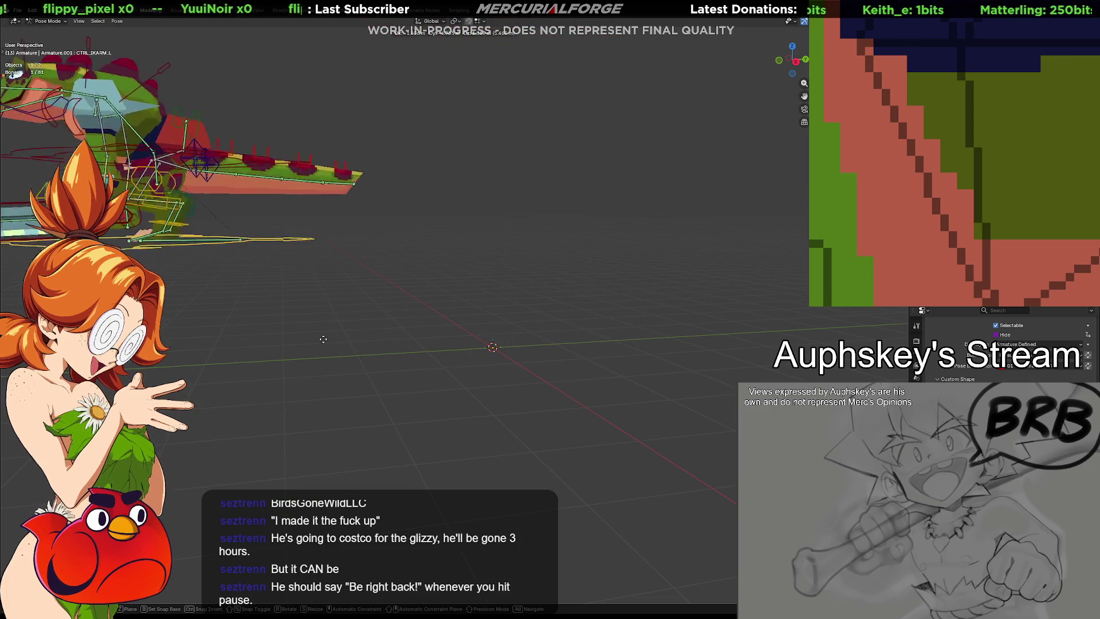
Step: Orbit to a higher view and select the left lower-leg FK bone
middle_drag(685, 421, 693, 434)
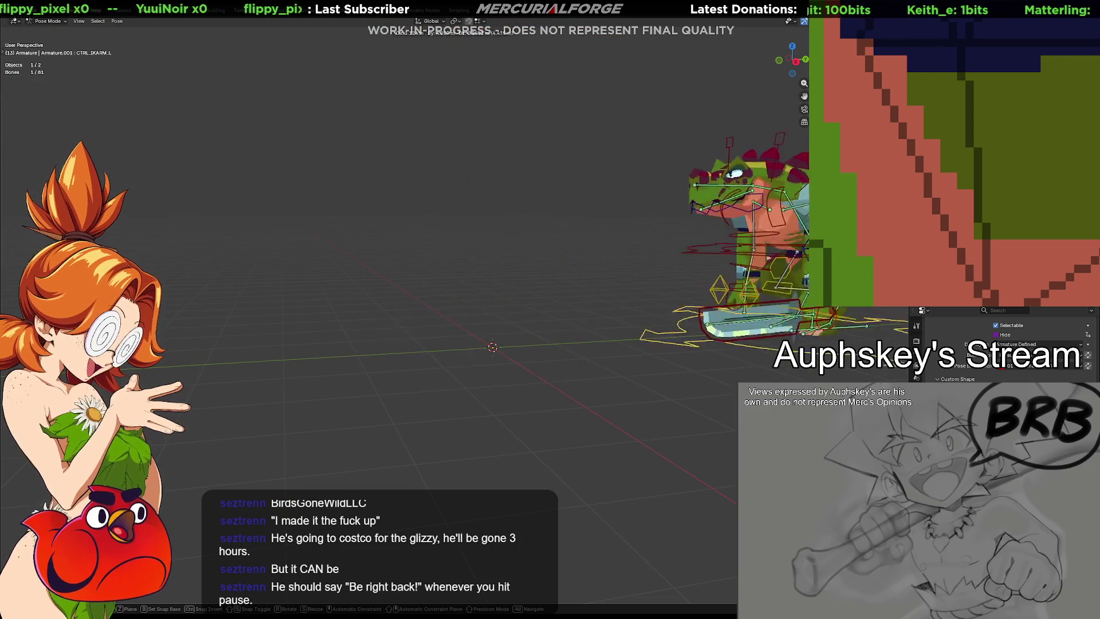
scroll(692, 430, up, 5)
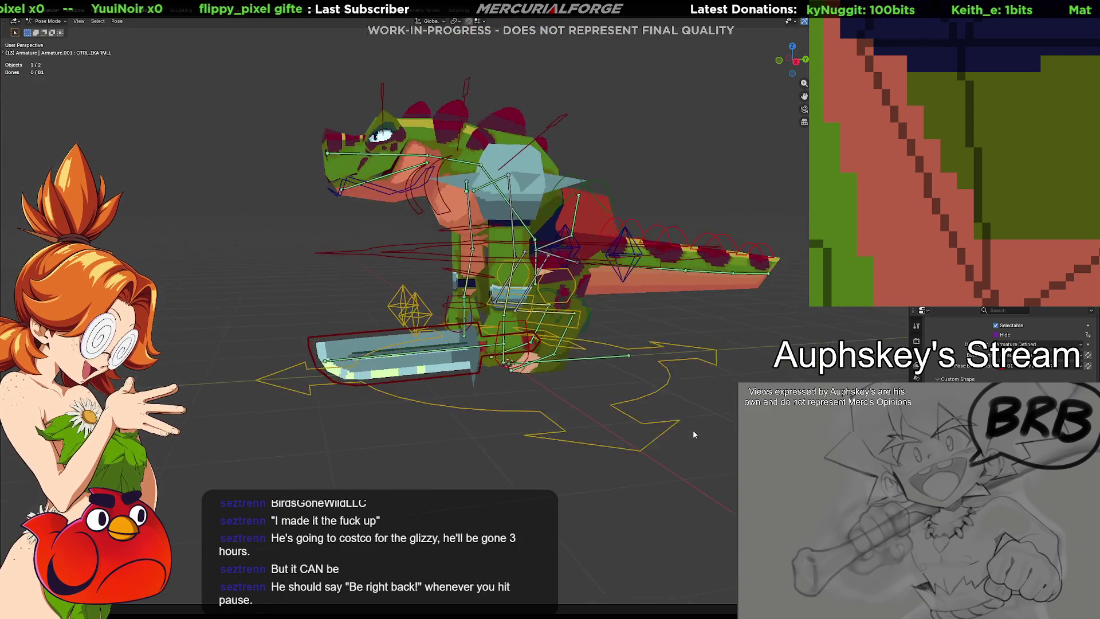
mouse_move(668, 408)
middle_down()
mouse_move(688, 385)
mouse_move(629, 385)
mouse_move(587, 367)
middle_up()
click(587, 367)
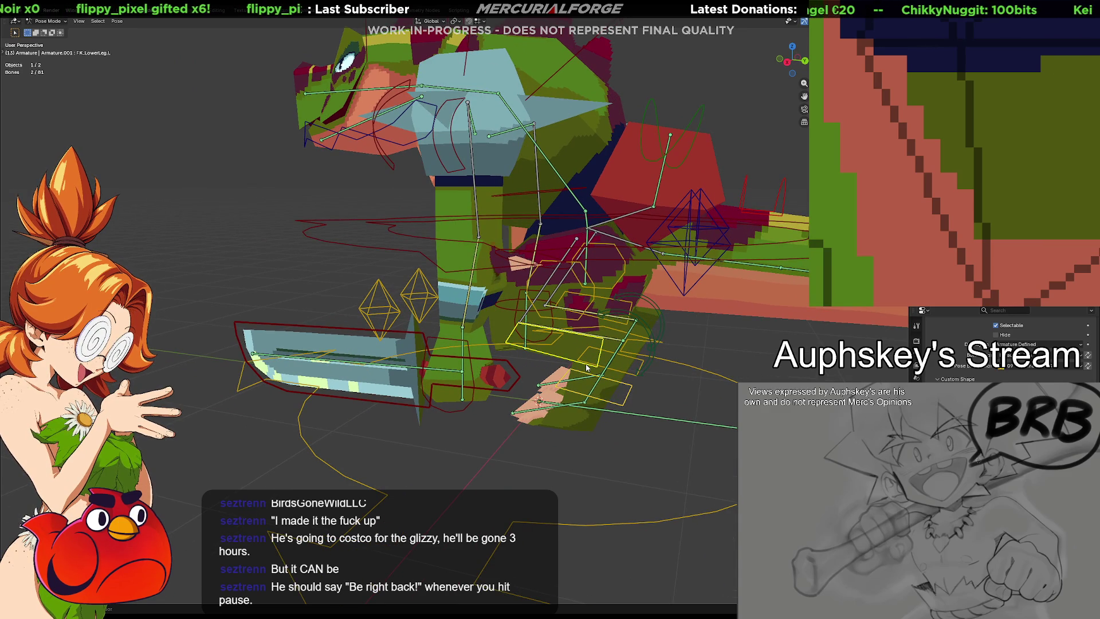
Step: Add FK_UpperLeg.L, FK_LowerLeg.R and FK_UpperLeg.R to the leg bone selection
shift+click(581, 320)
mouse_move(581, 321)
middle_down()
mouse_move(600, 344)
mouse_move(615, 321)
middle_up()
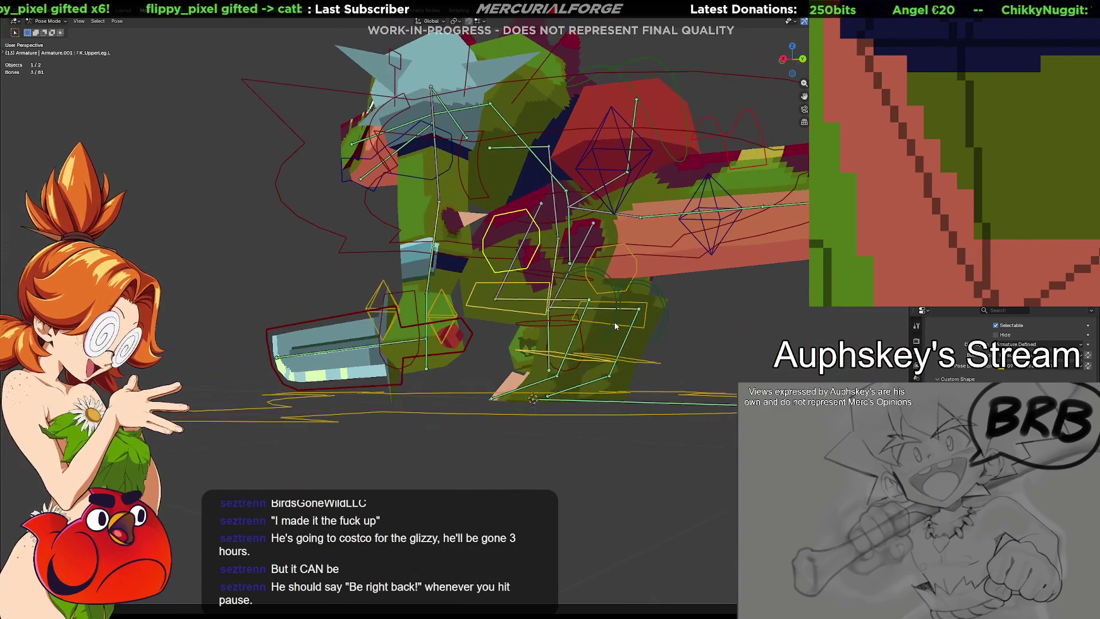
shift+click(646, 321)
shift+click(632, 277)
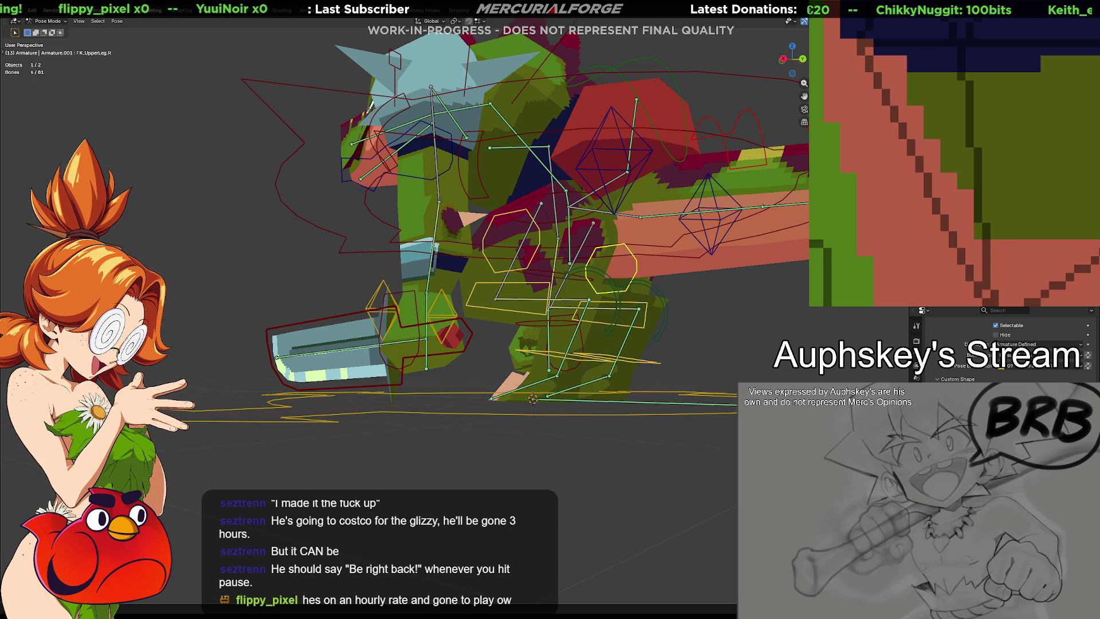
middle_drag(657, 436, 652, 346)
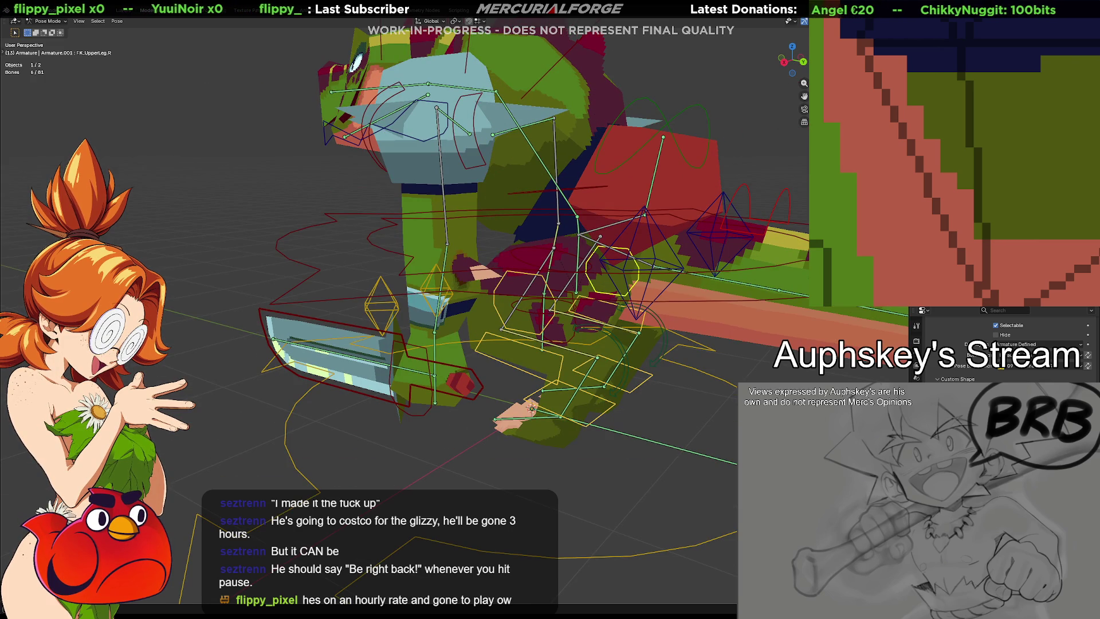
Step: Deselect all leg bones with Alt+A and select the DRV_Root control instead
key(alt+a)
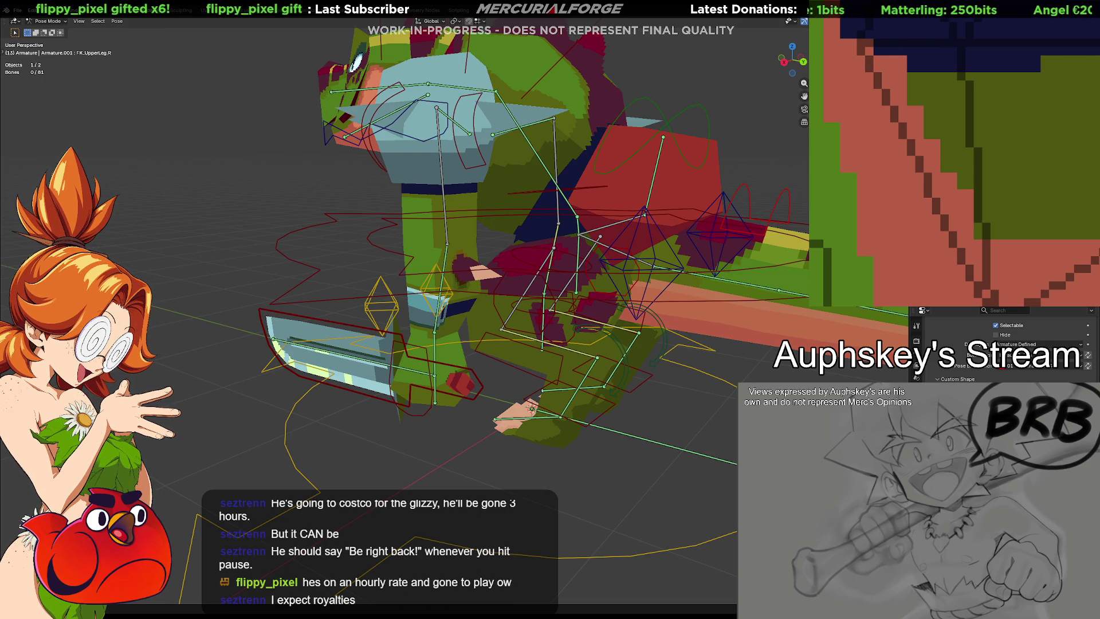
mouse_move(475, 403)
middle_down()
mouse_move(553, 420)
mouse_move(644, 404)
mouse_move(256, 396)
mouse_move(267, 241)
mouse_move(215, 394)
mouse_move(412, 408)
mouse_move(522, 388)
mouse_move(489, 385)
middle_up()
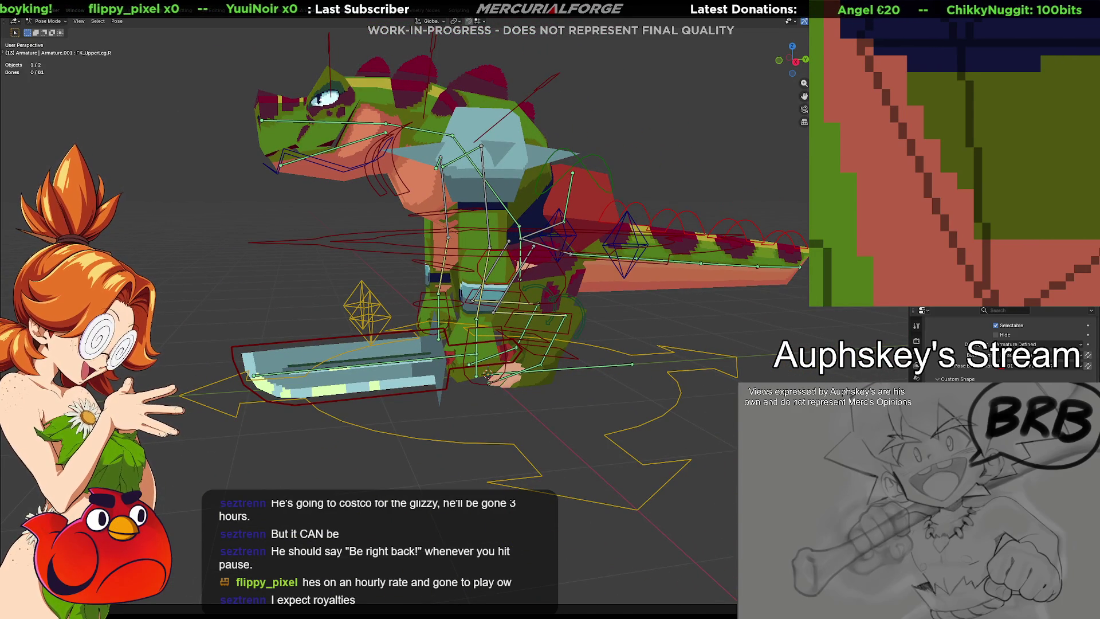
mouse_move(489, 385)
middle_down()
mouse_move(565, 427)
mouse_move(648, 419)
mouse_move(596, 416)
middle_up()
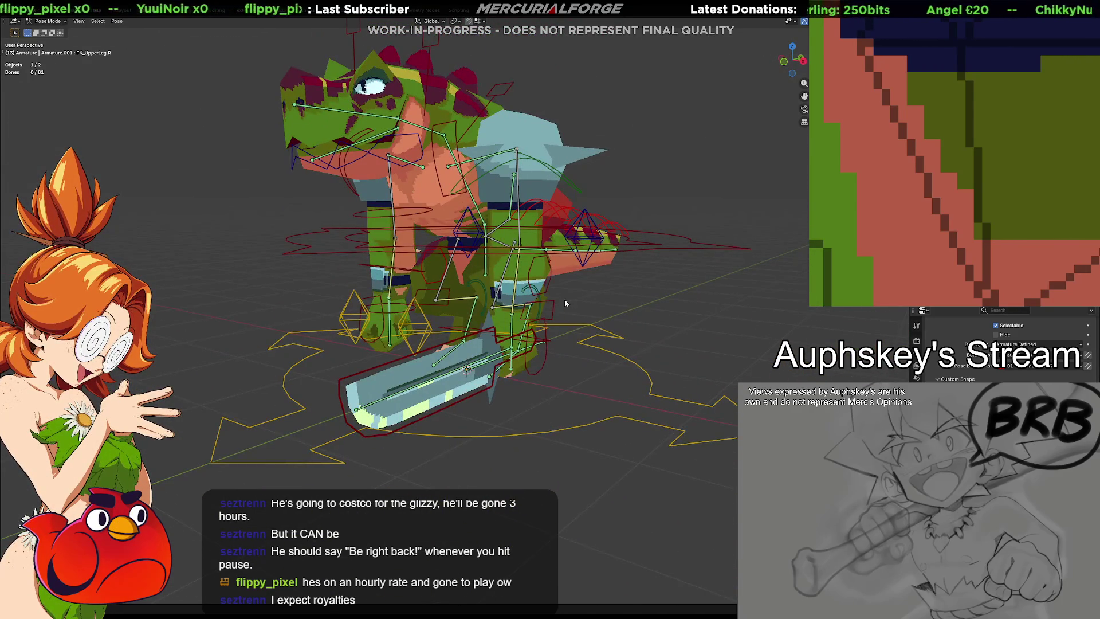
mouse_move(564, 299)
middle_down()
mouse_move(663, 304)
mouse_move(558, 335)
mouse_move(559, 325)
middle_up()
click(559, 325)
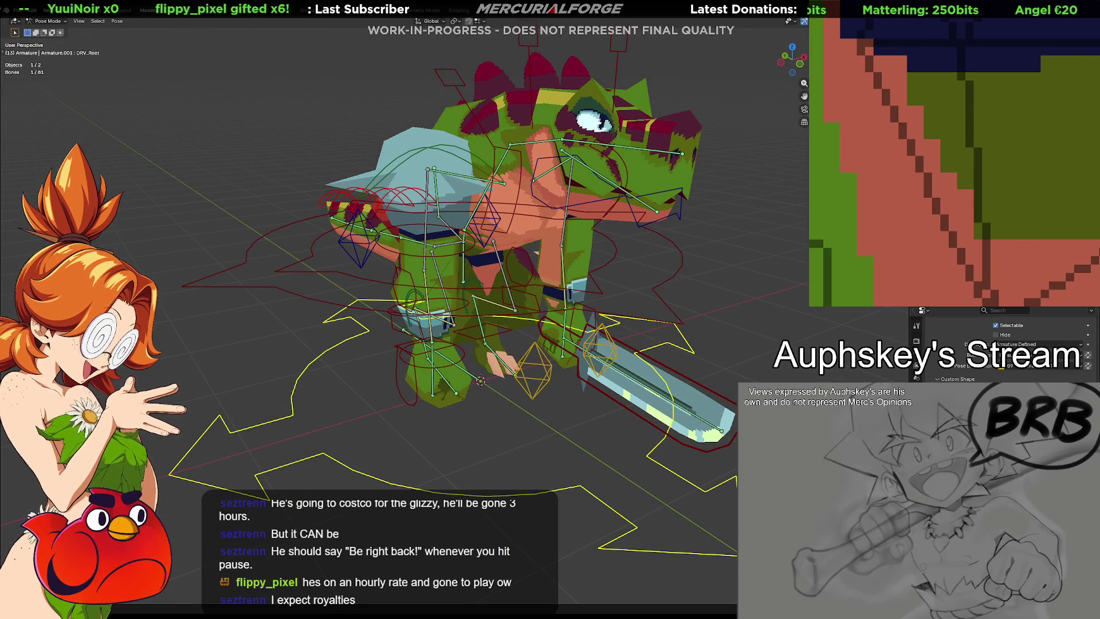
scroll(1001, 348, down, 3)
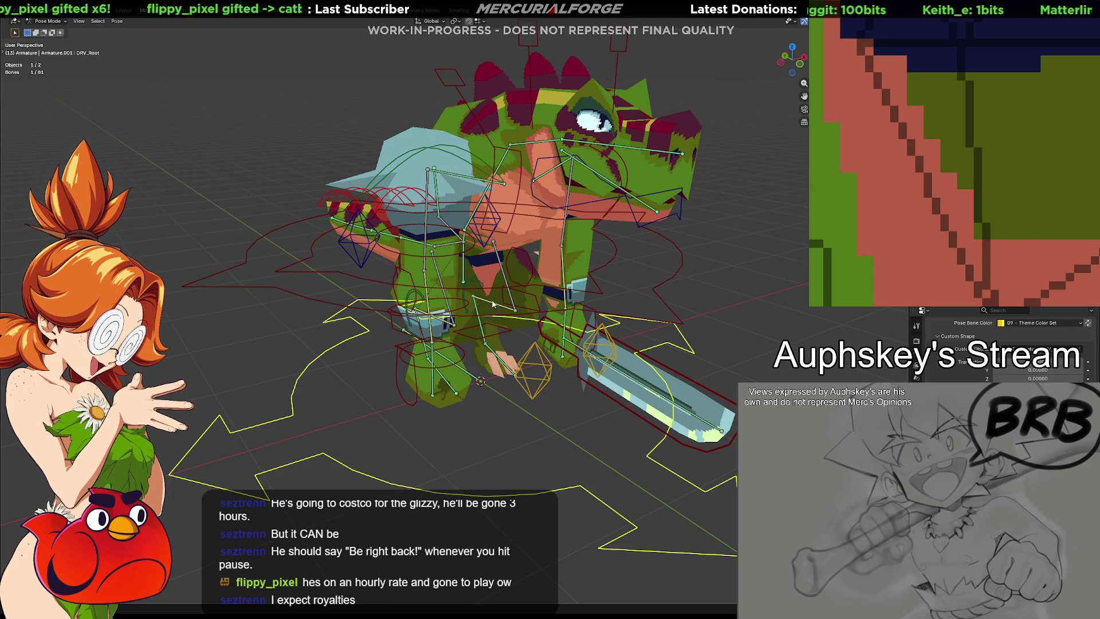
scroll(469, 267, up, 3)
scroll(456, 250, up, 2)
scroll(498, 253, up, 2)
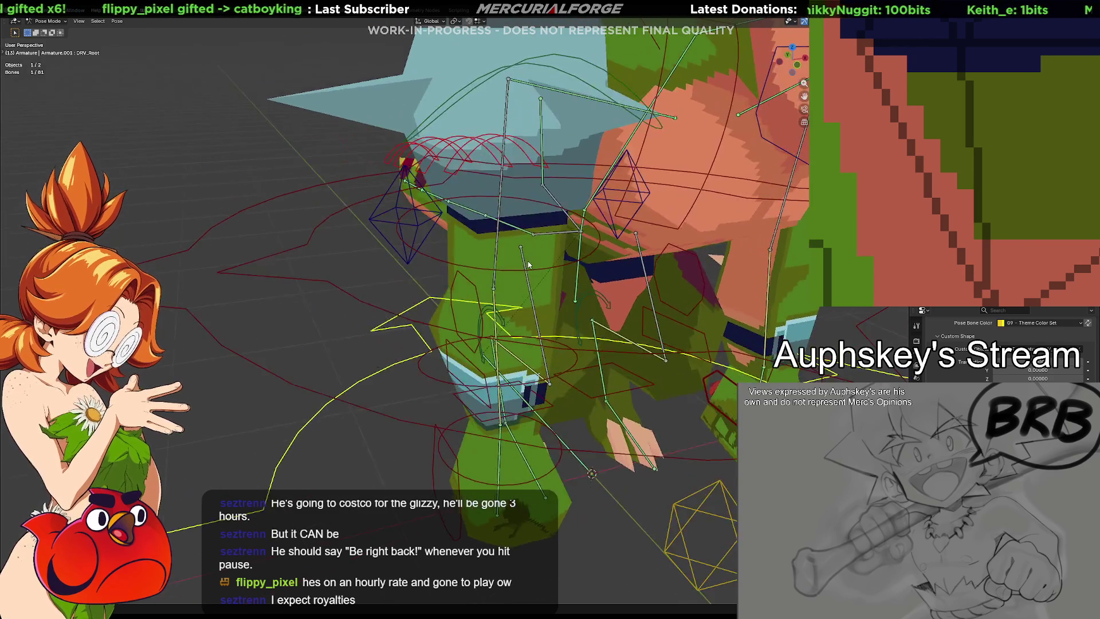
scroll(516, 250, up, 2)
scroll(516, 251, up, 1)
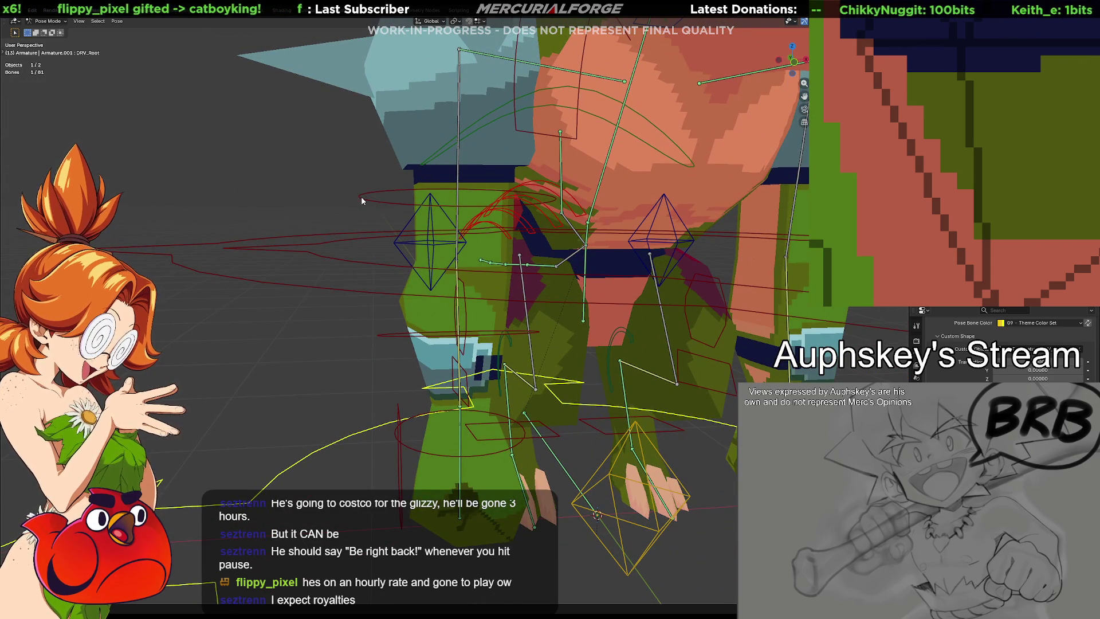
Step: Inspect FK_UpperArm.R, FK_LowerArm.R and FK_Hand.R in turn
click(361, 196)
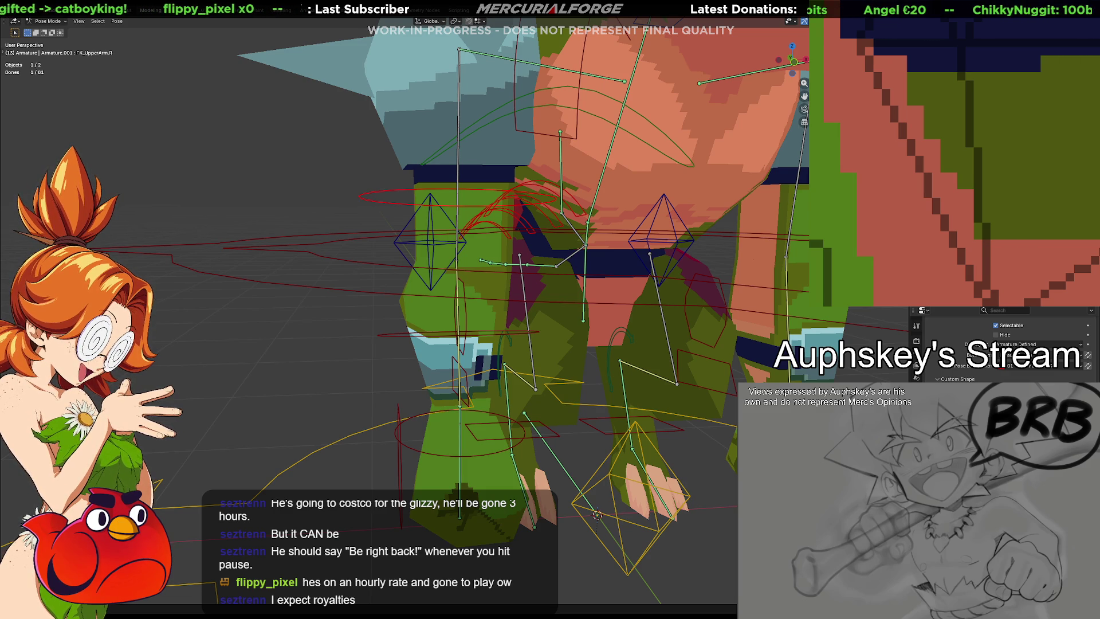
scroll(1005, 340, up, 5)
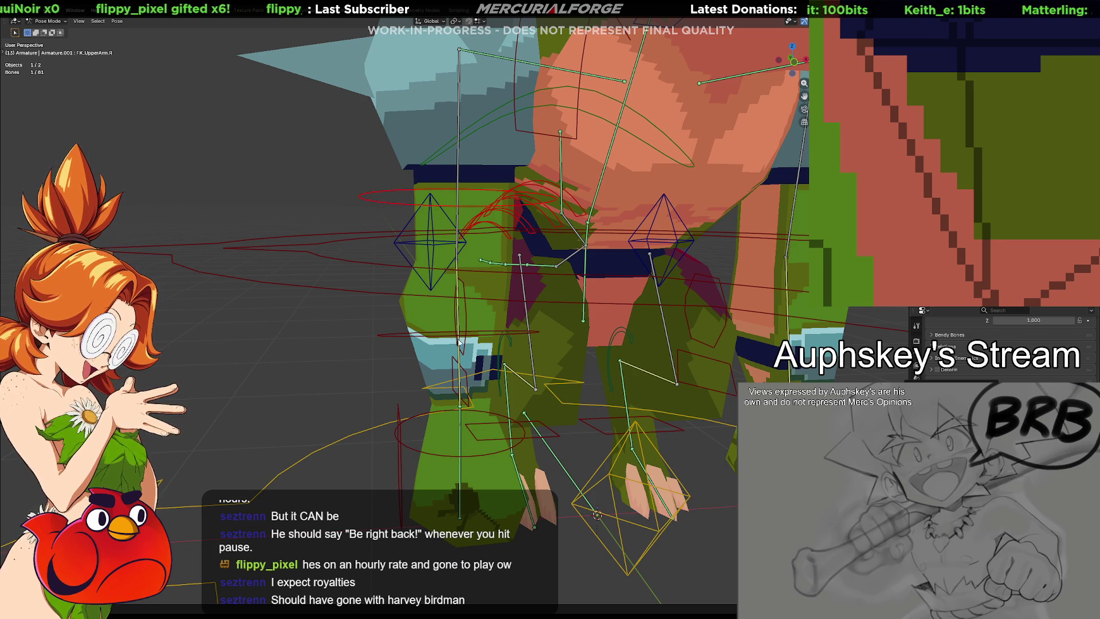
click(392, 333)
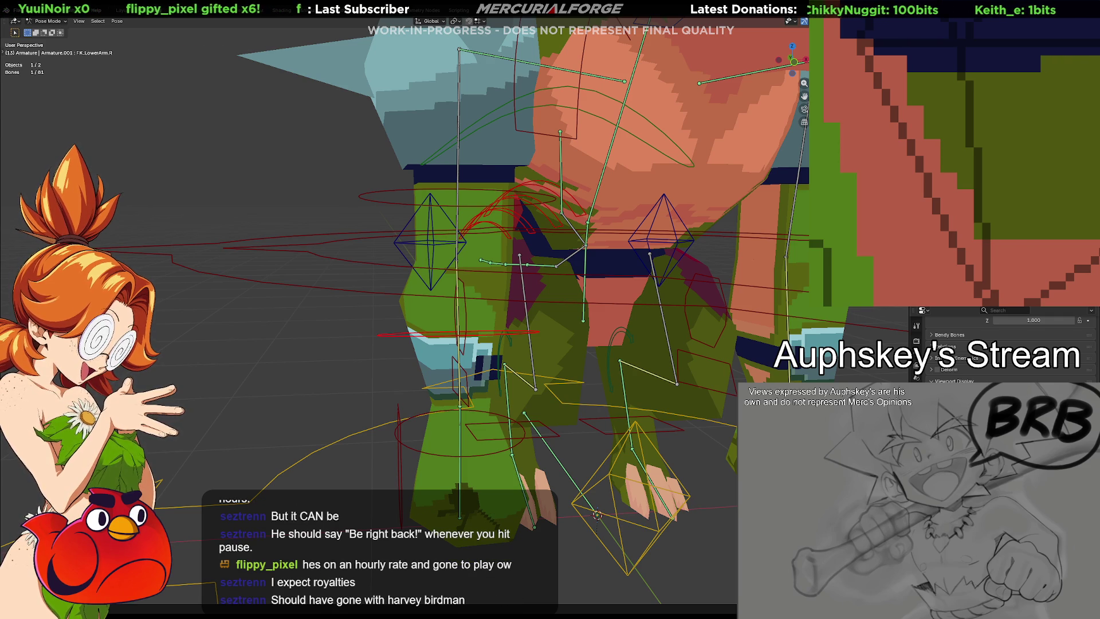
click(410, 446)
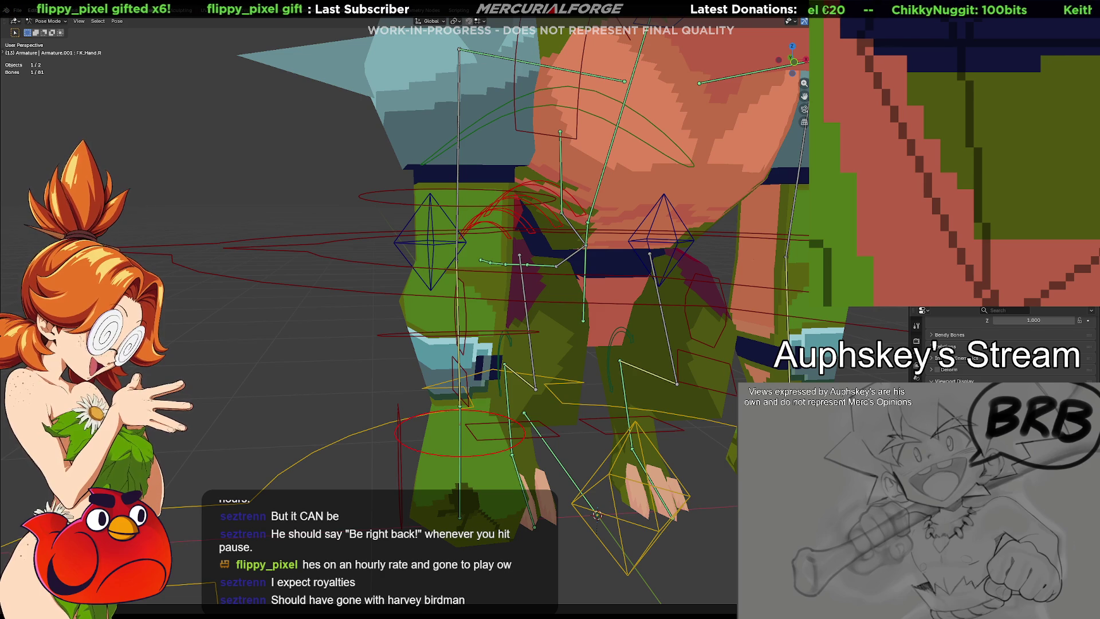
key(h)
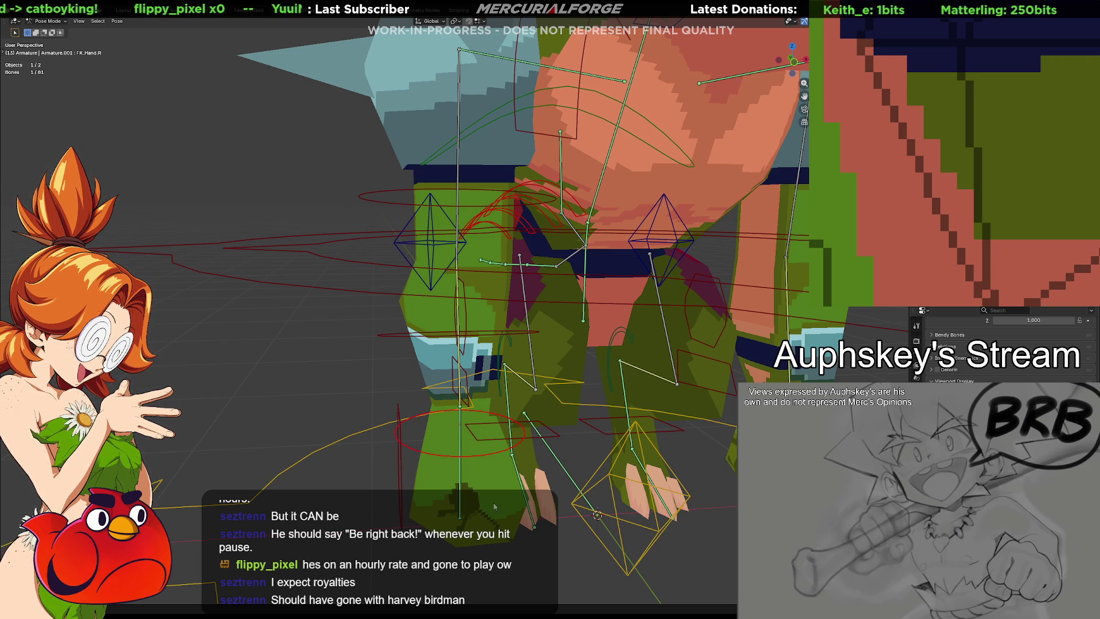
Step: Inspect CTRL_IKARM.R, then clear the selection and frame the whole character
click(401, 466)
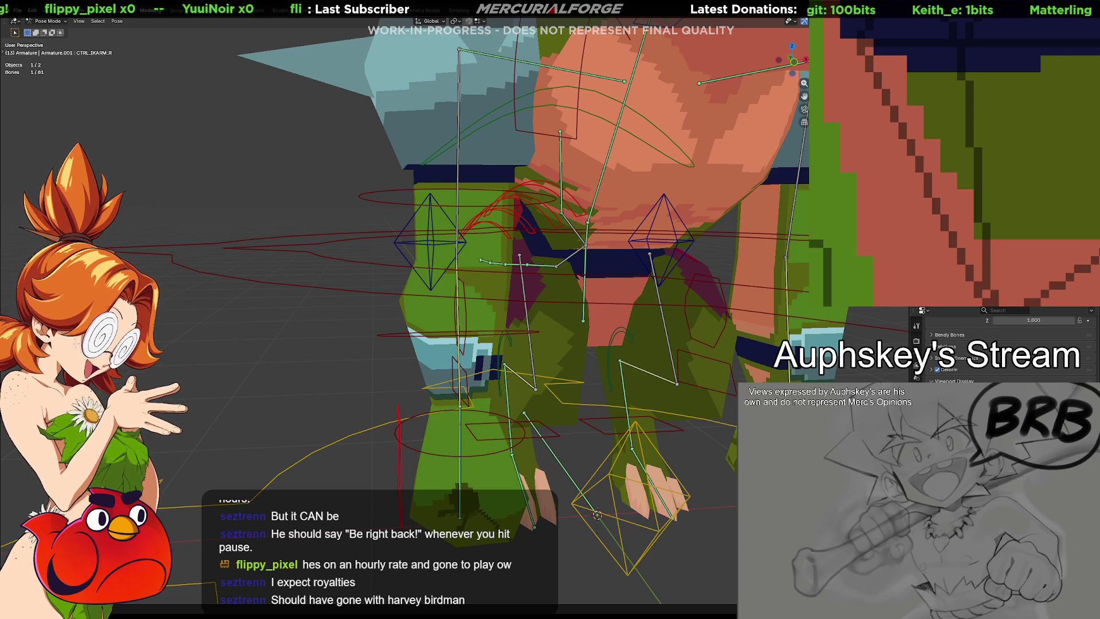
click(361, 395)
key(Home)
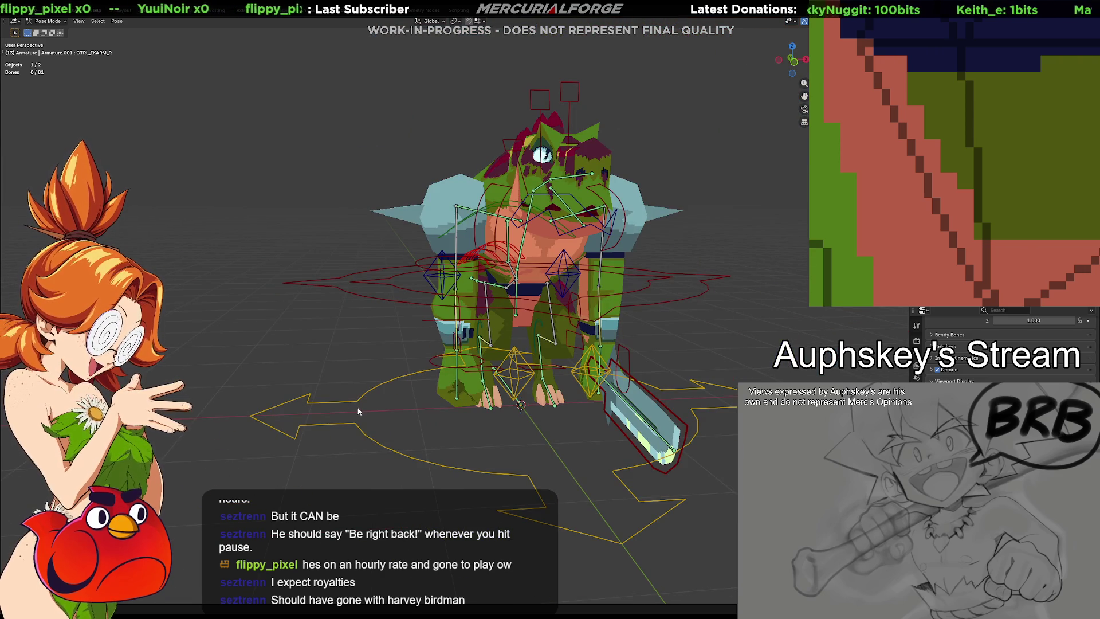
scroll(359, 398, up, 3)
Step: Select the root control curve, then the sword's weapon bone from a side view
mouse_move(363, 399)
middle_down()
mouse_move(508, 398)
mouse_move(560, 382)
mouse_move(597, 448)
middle_up()
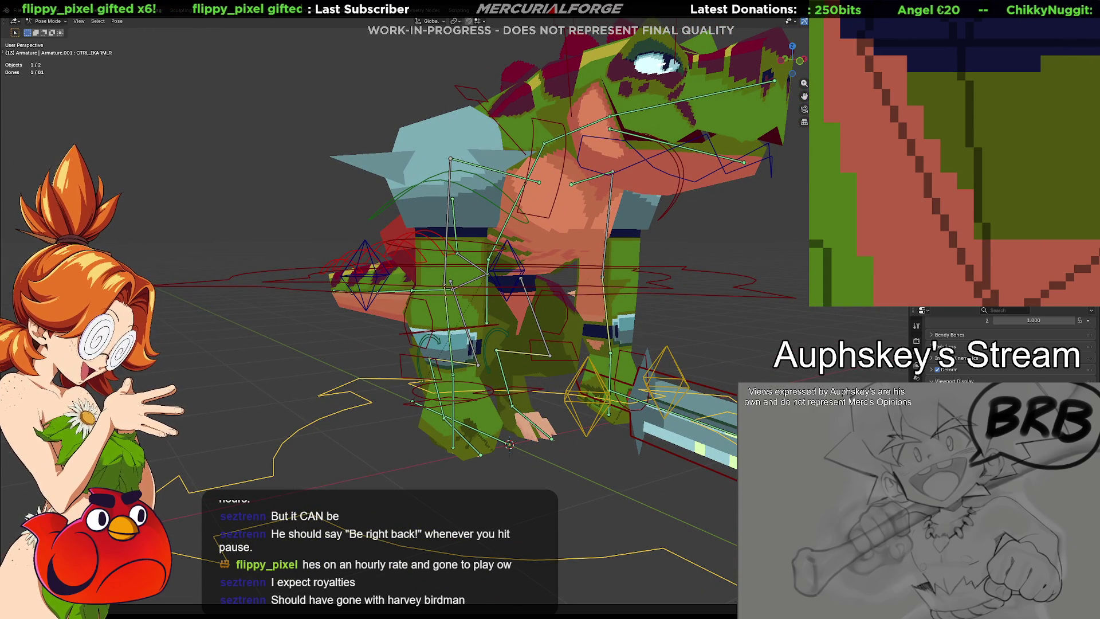
scroll(1001, 344, down, 3)
click(345, 397)
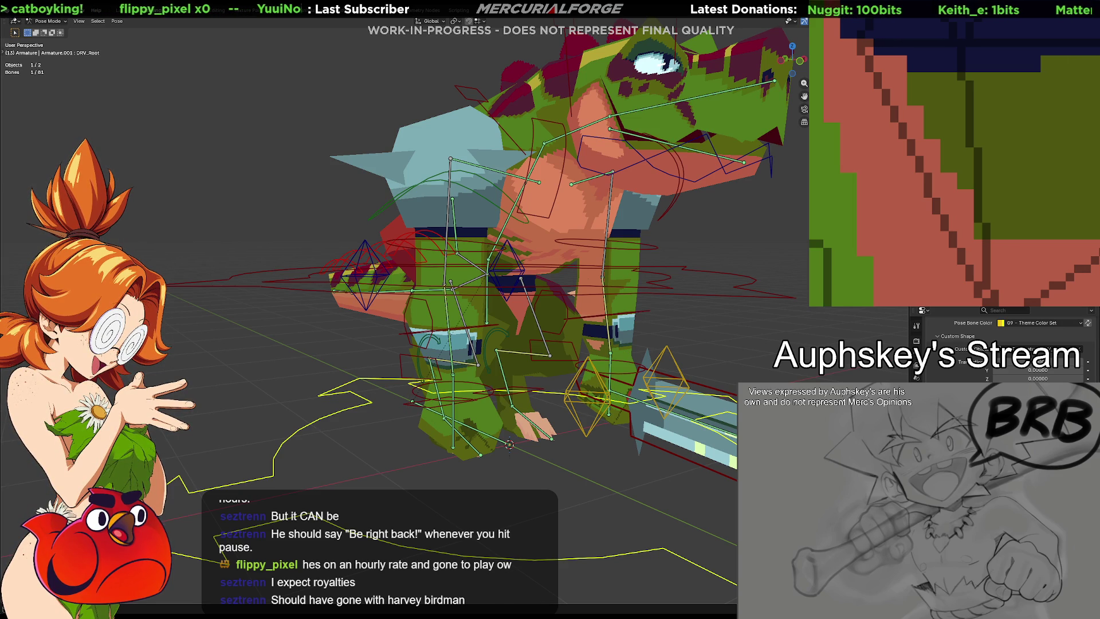
mouse_move(481, 353)
middle_down()
mouse_move(558, 355)
mouse_move(390, 354)
mouse_move(491, 352)
middle_up()
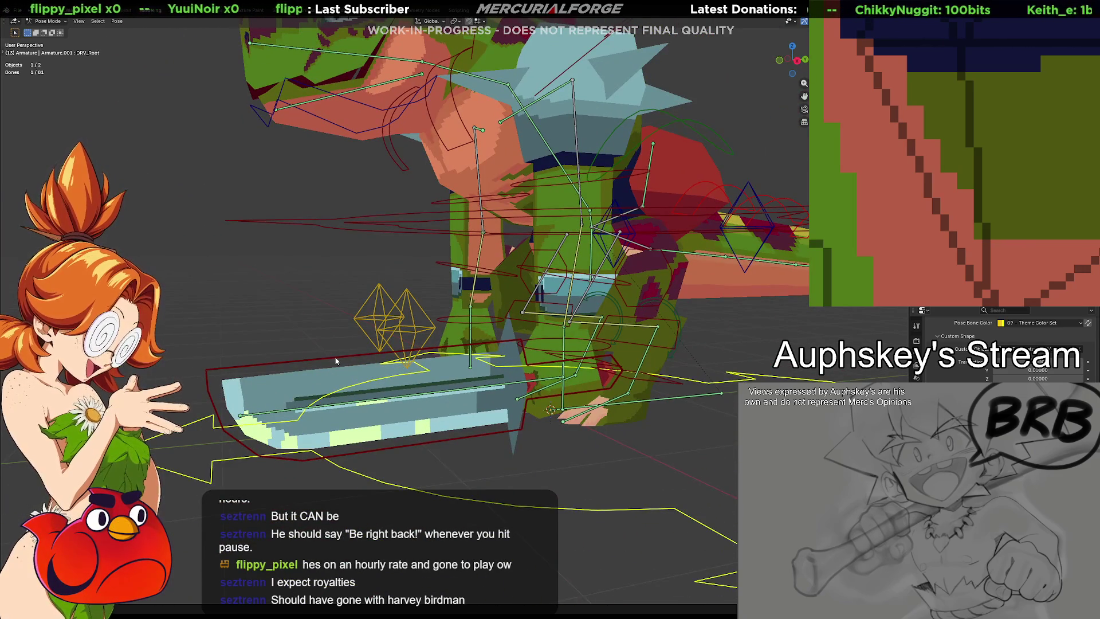
click(490, 351)
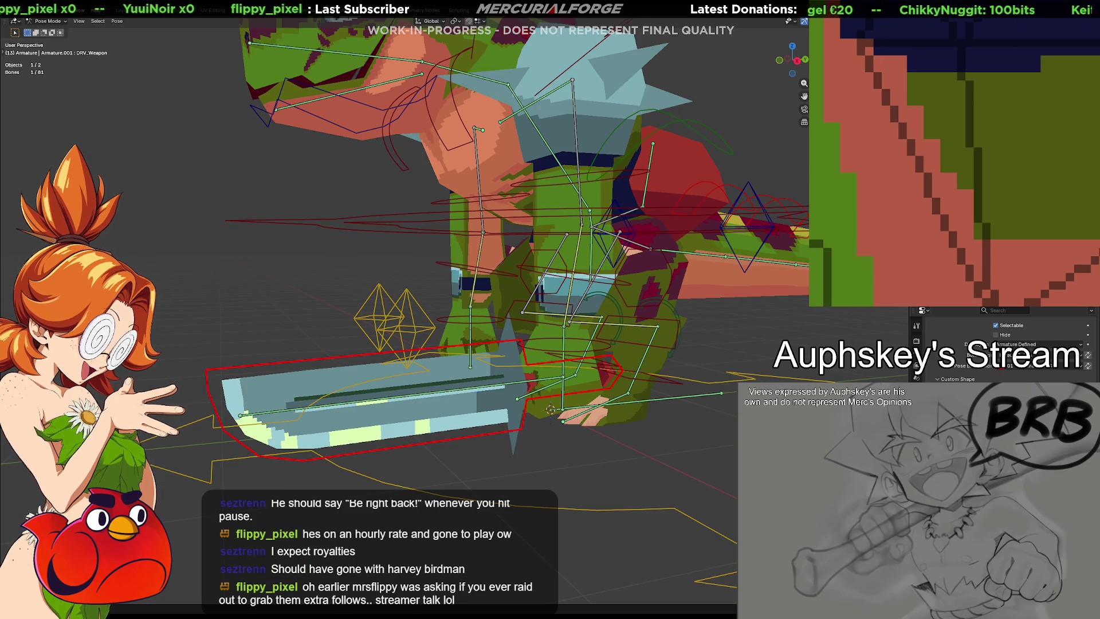
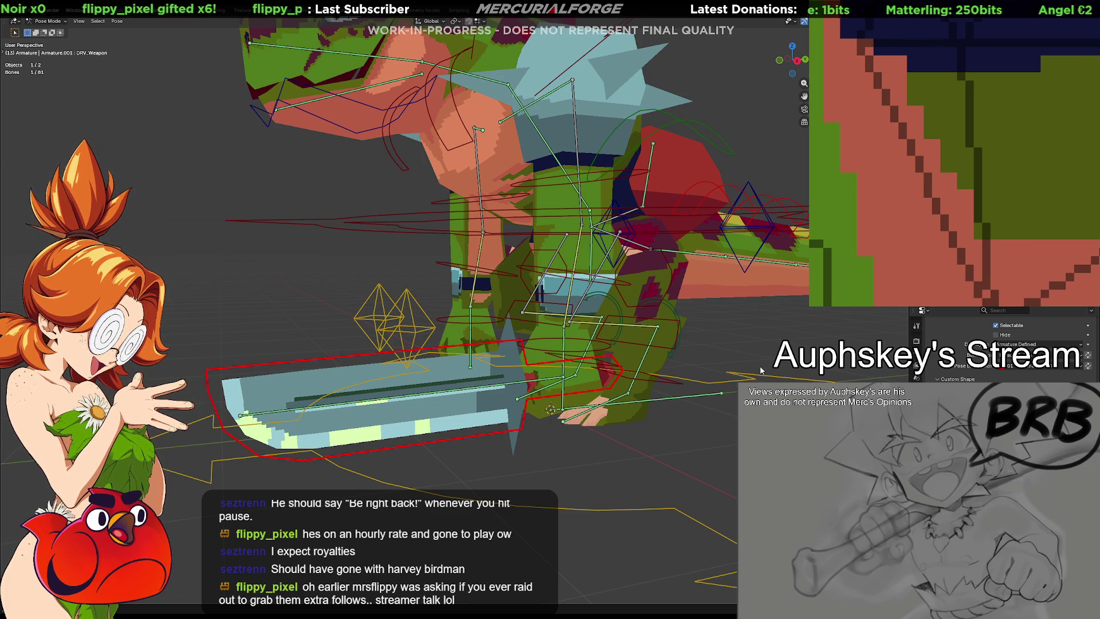
Step: Deselect the weapon bone and select FK_Ankle.L from a side view of the legs
mouse_move(618, 392)
middle_down()
mouse_move(628, 414)
mouse_move(705, 410)
middle_up()
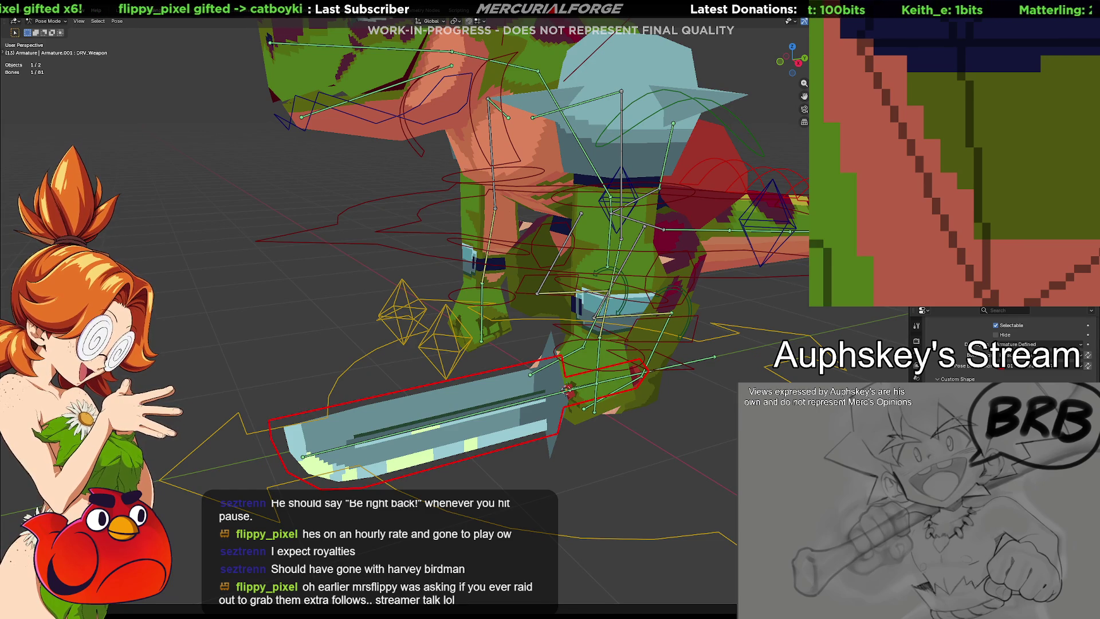
mouse_move(705, 410)
middle_down()
mouse_move(721, 456)
mouse_move(748, 455)
mouse_move(694, 466)
middle_up()
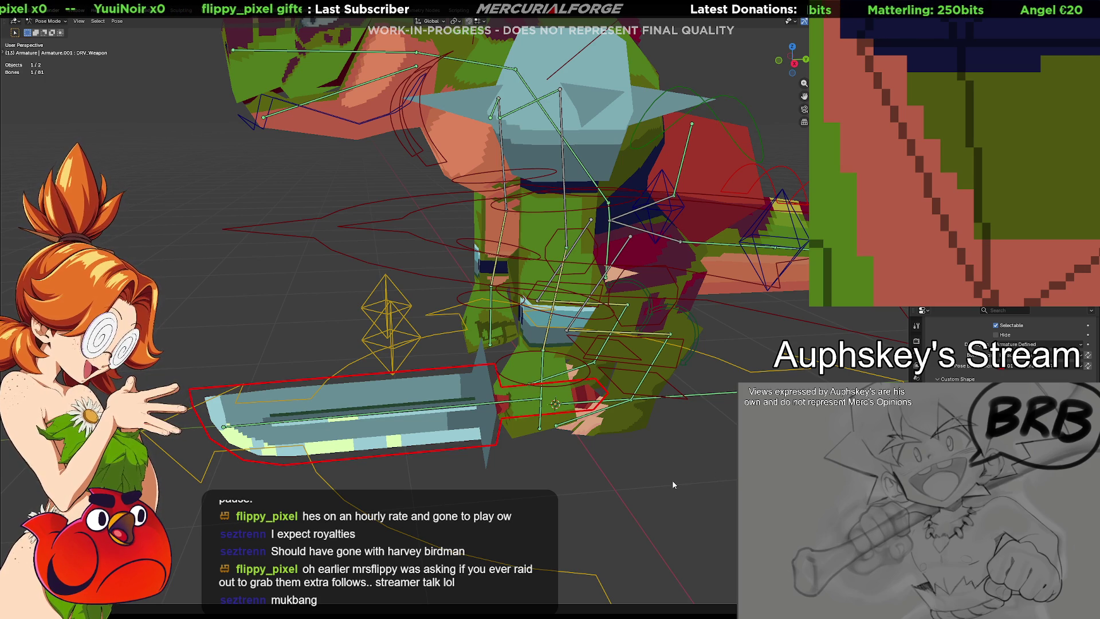
mouse_move(676, 465)
middle_down()
mouse_move(710, 452)
mouse_move(700, 462)
middle_up()
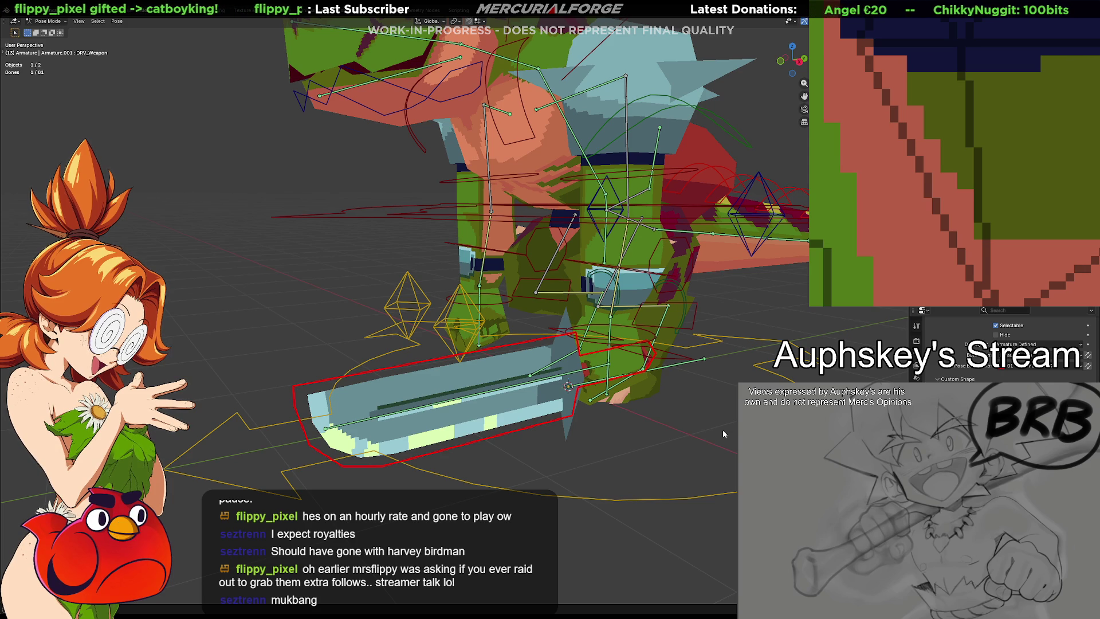
click(692, 462)
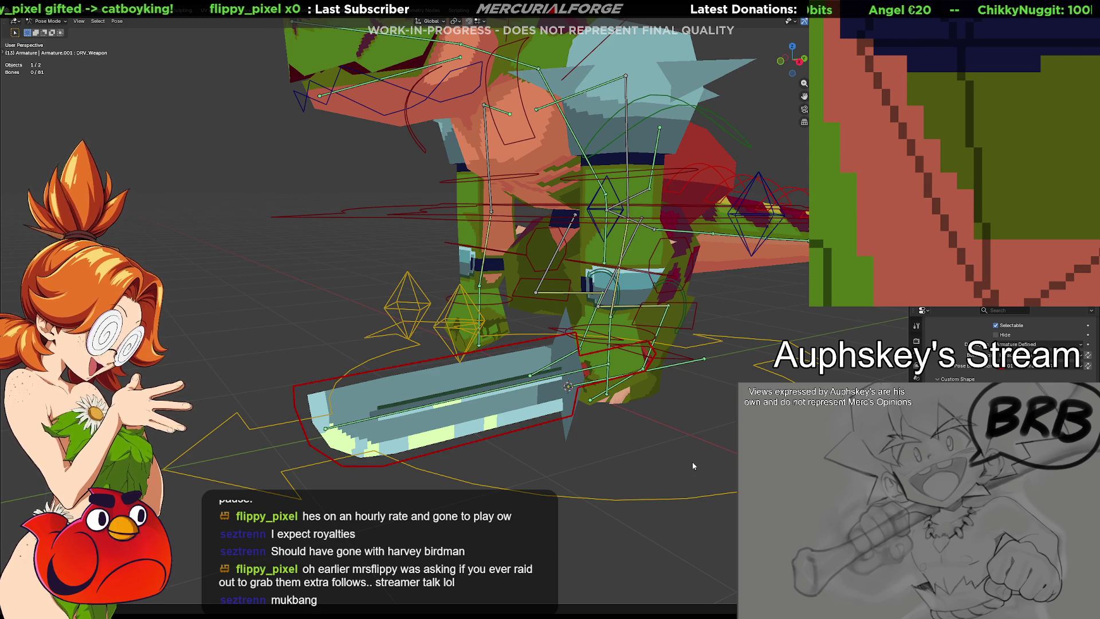
mouse_move(715, 444)
middle_down()
mouse_move(634, 464)
mouse_move(697, 447)
mouse_move(655, 419)
mouse_move(663, 411)
mouse_move(690, 427)
middle_up()
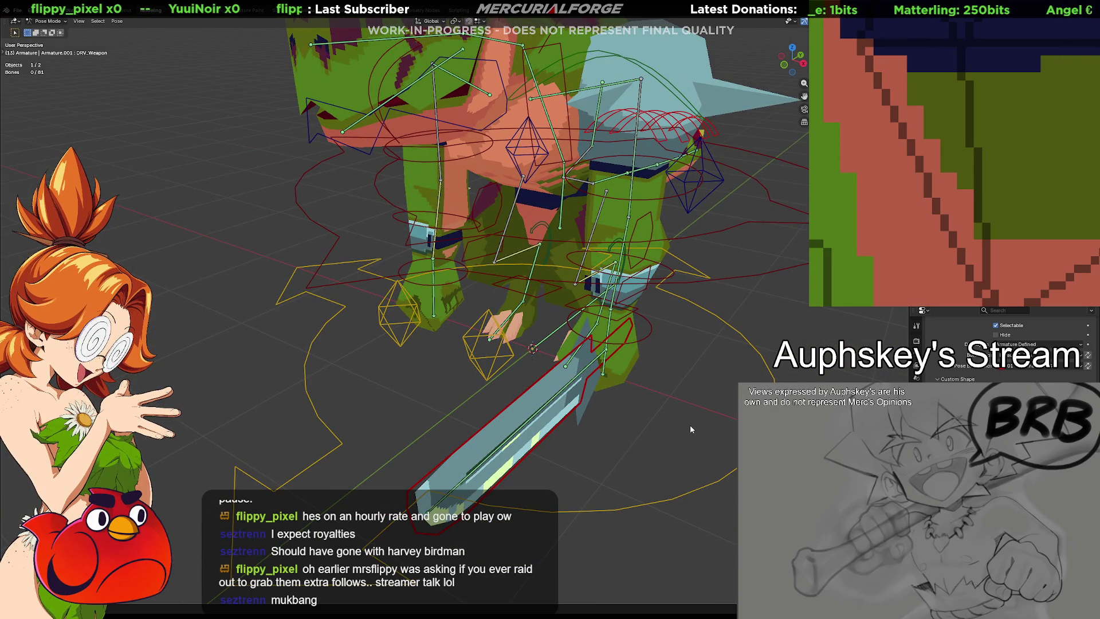
mouse_move(699, 414)
middle_down()
mouse_move(725, 404)
mouse_move(630, 397)
mouse_move(594, 376)
middle_up()
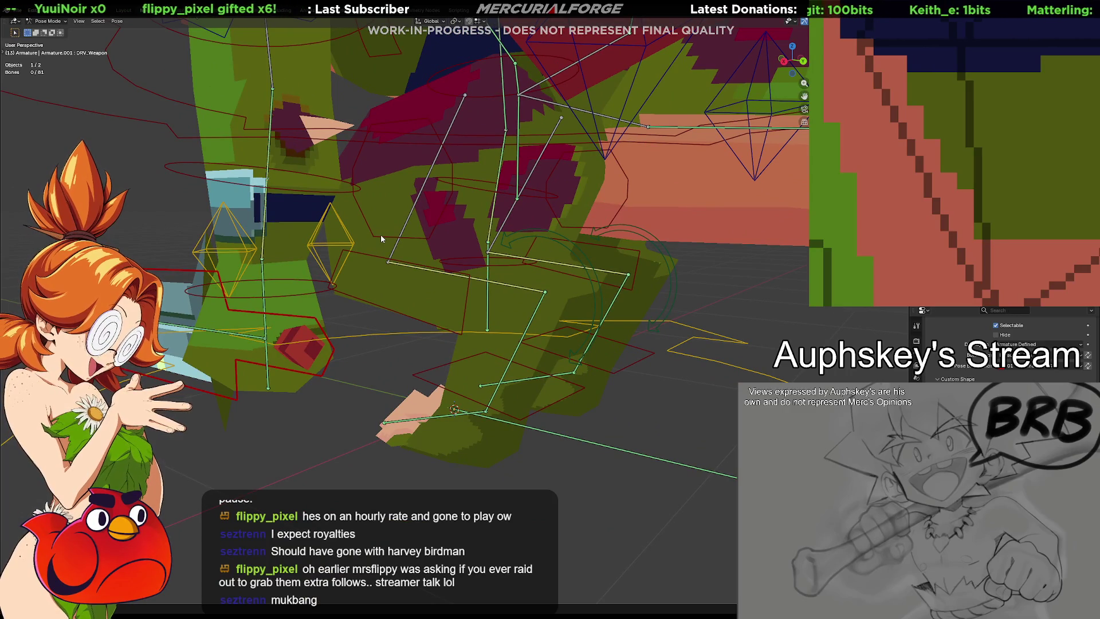
click(584, 414)
mouse_move(585, 414)
middle_down()
mouse_move(615, 410)
mouse_move(607, 371)
middle_up()
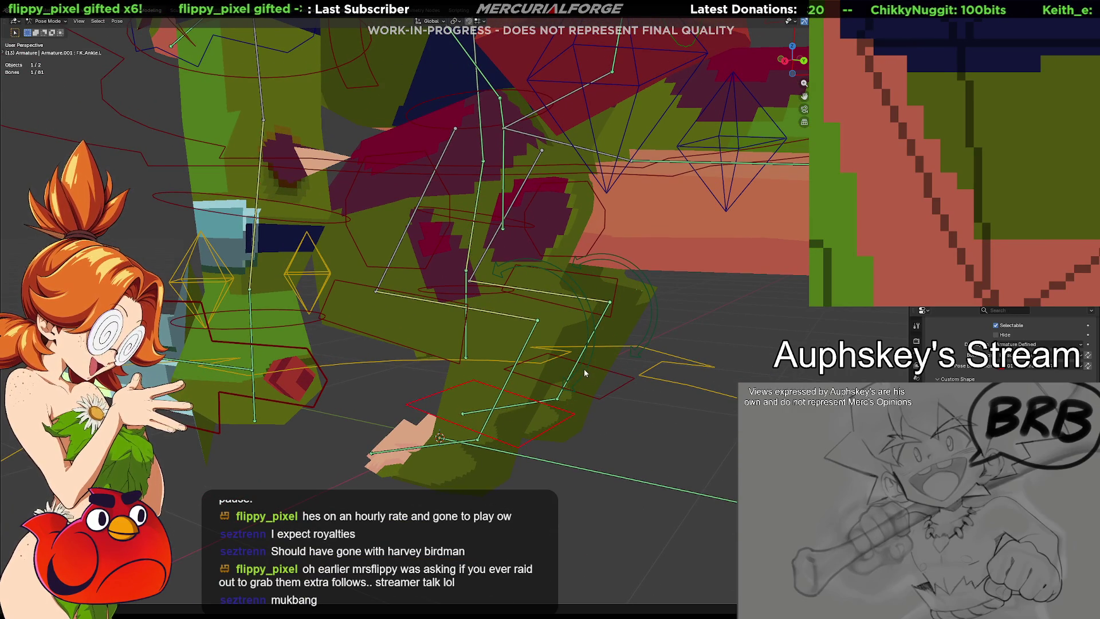
Step: Move the CTRL_IKLEG.L control down-right to pose the left foot, bending the knee
drag(590, 357, 568, 333)
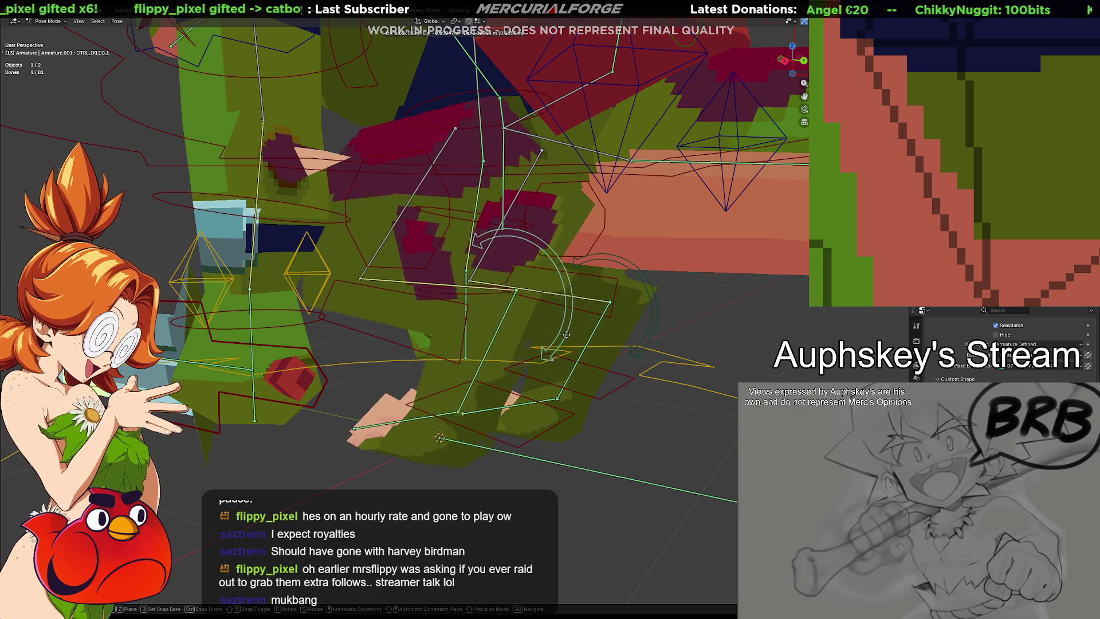
drag(566, 334, 620, 404)
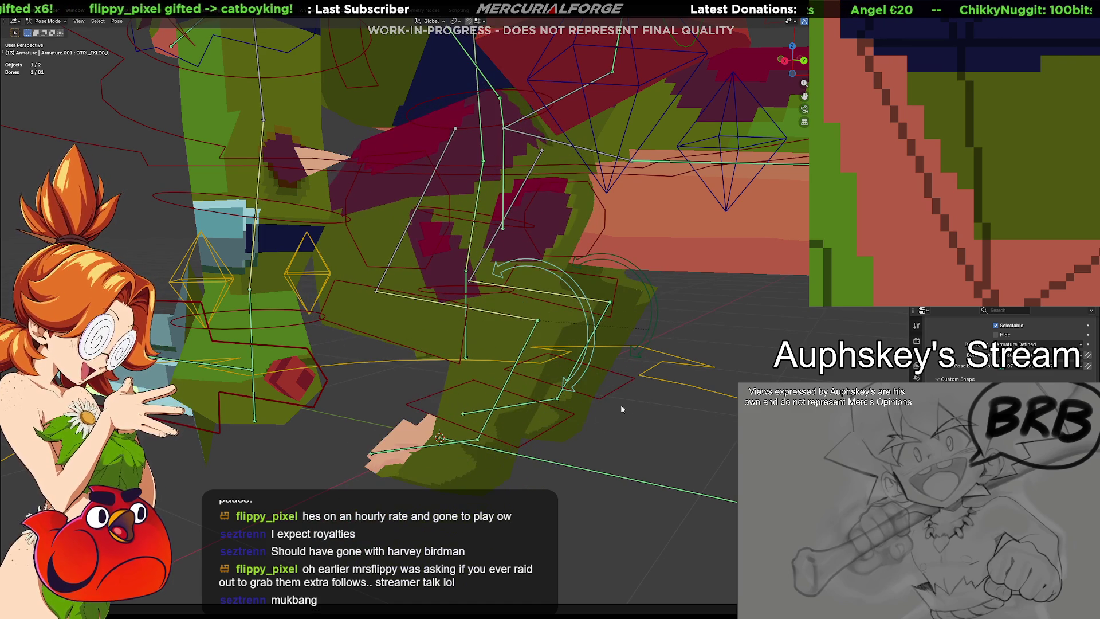
click(661, 429)
middle_drag(661, 429, 665, 421)
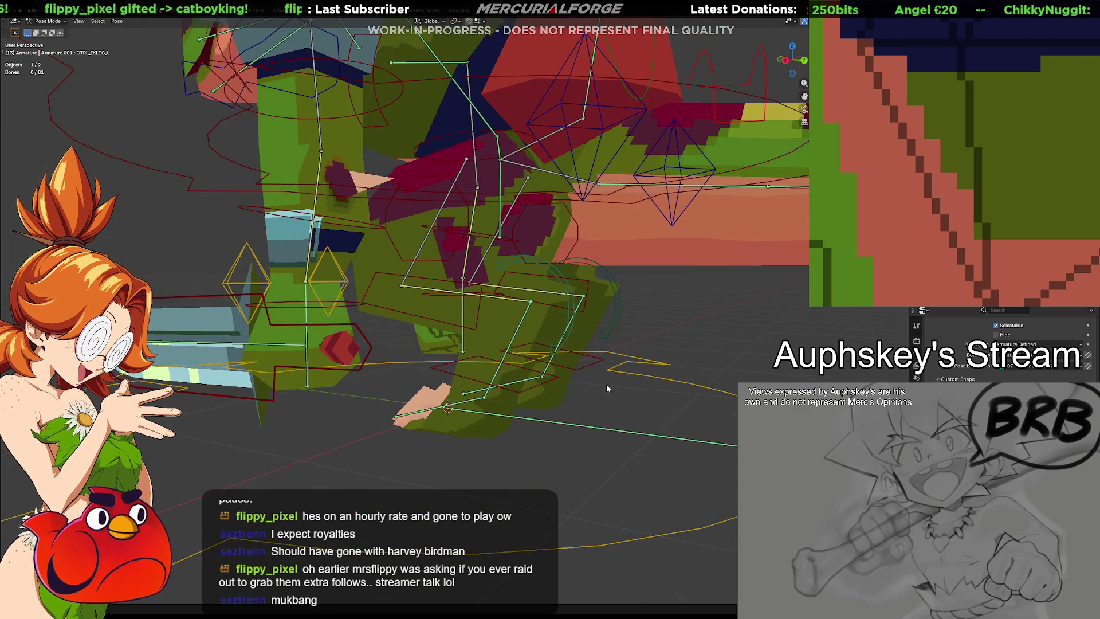
middle_drag(606, 388, 615, 393)
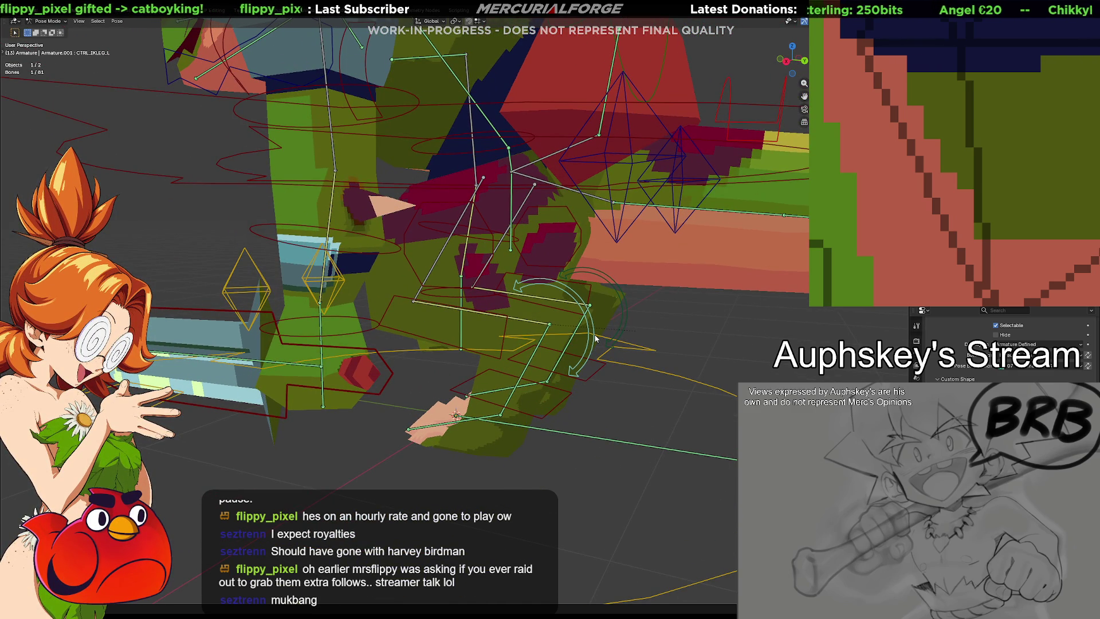
key(g)
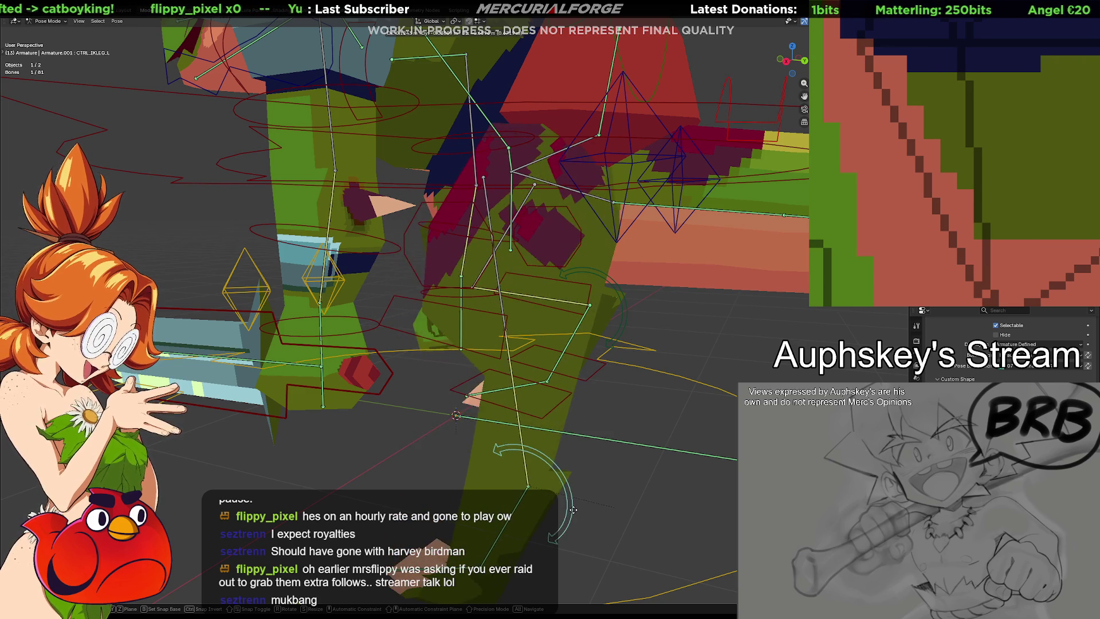
click(572, 379)
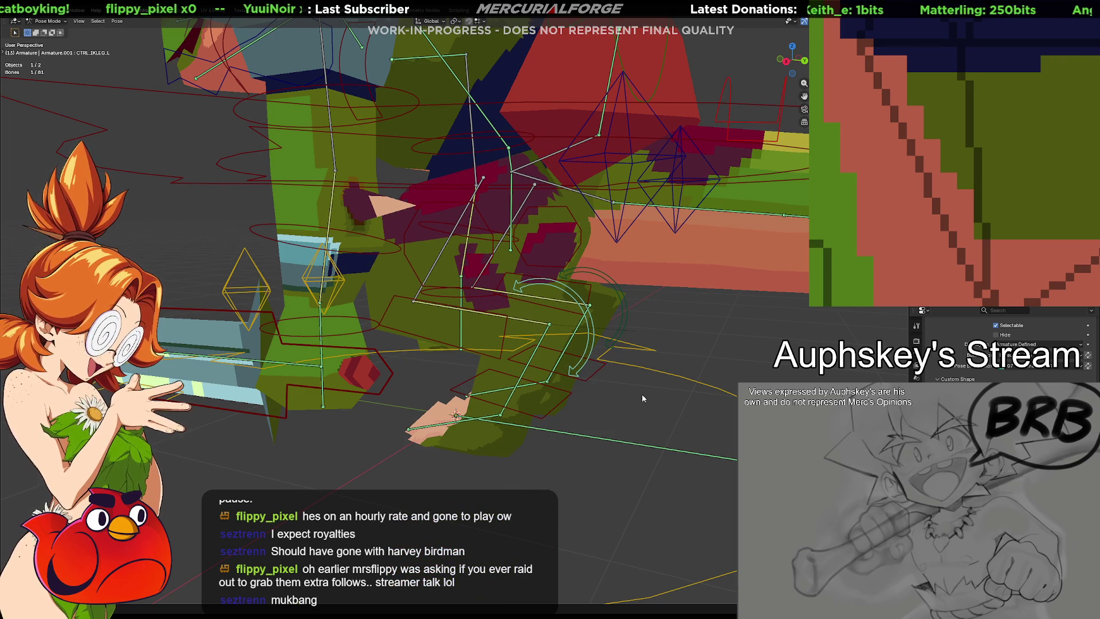
Step: Rotate the foot control bone into a new test pose and reselect it
mouse_move(640, 433)
middle_down()
mouse_move(518, 448)
mouse_move(662, 434)
mouse_move(618, 374)
mouse_move(638, 366)
middle_up()
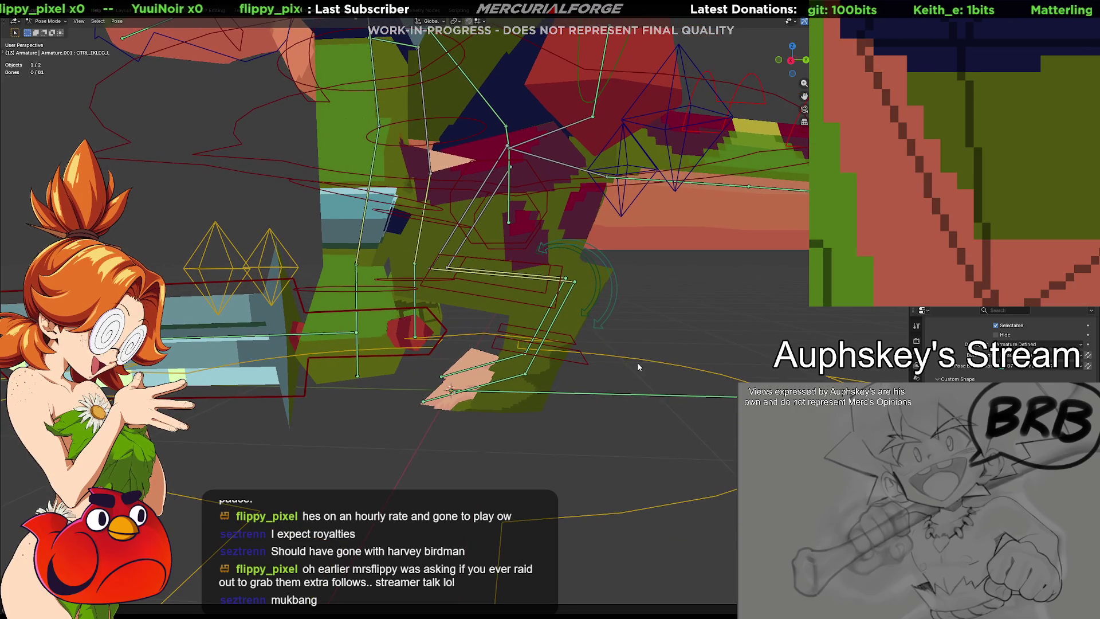
click(610, 323)
key(g)
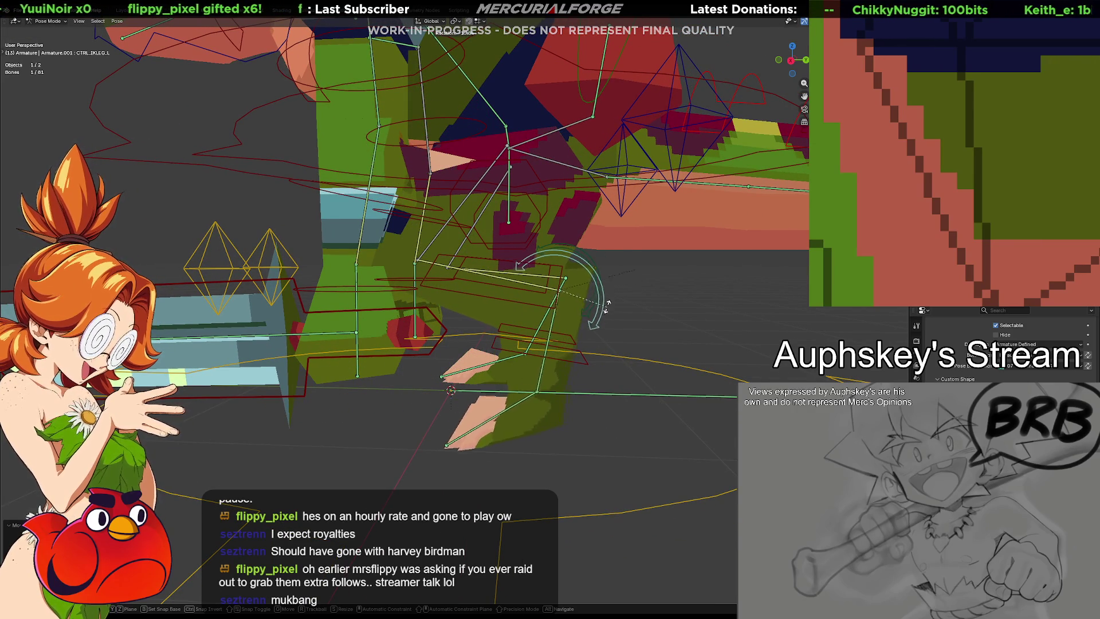
click(640, 320)
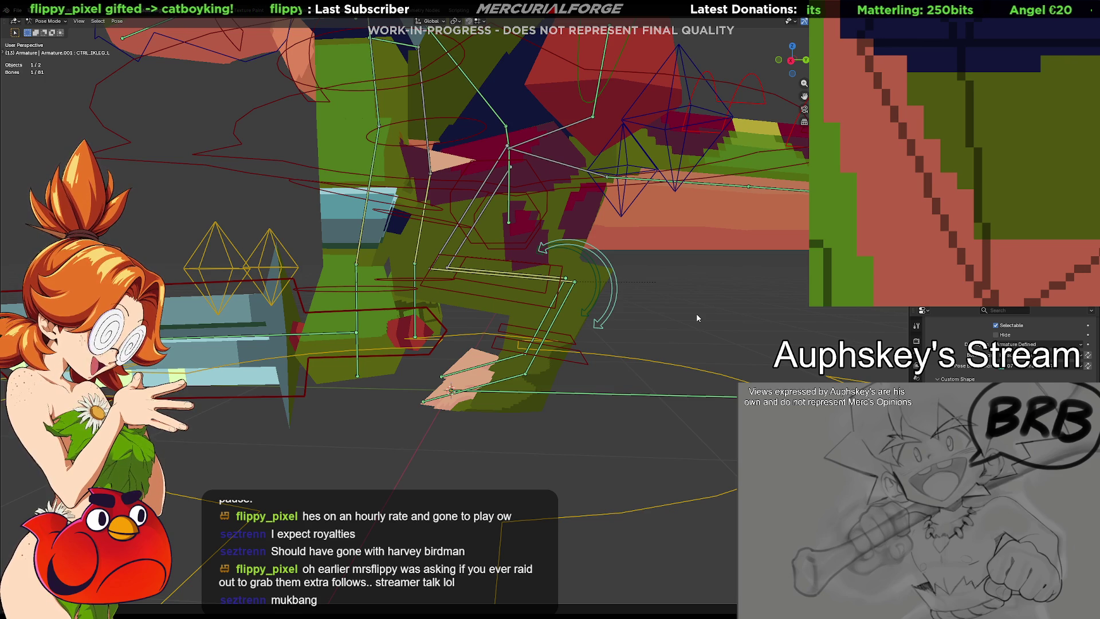
click(643, 303)
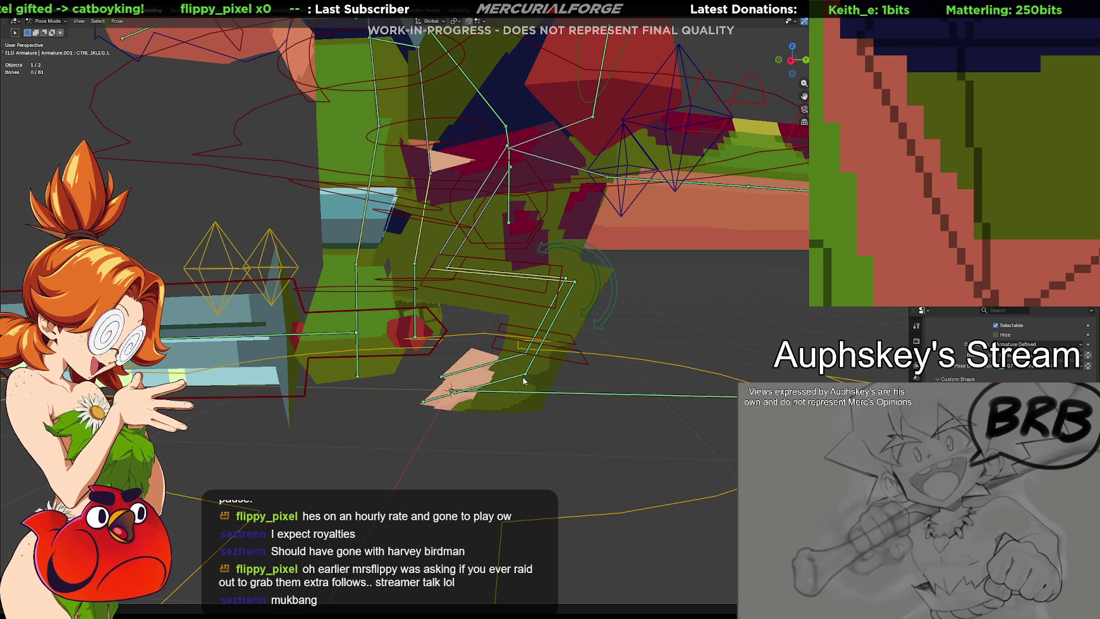
click(613, 306)
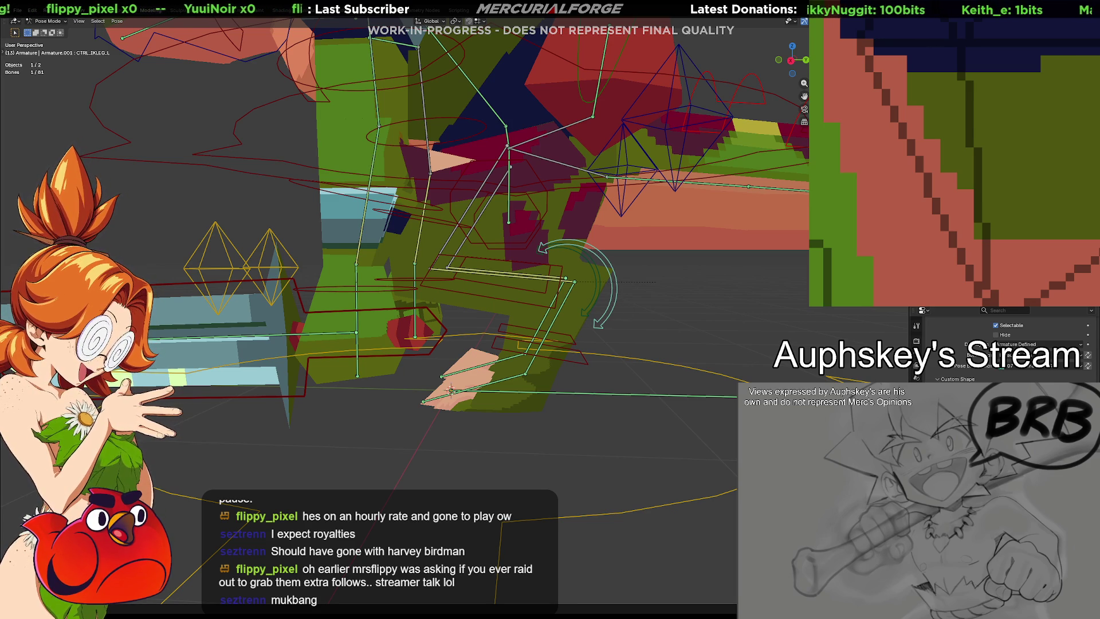
click(917, 337)
scroll(1071, 378, up, 3)
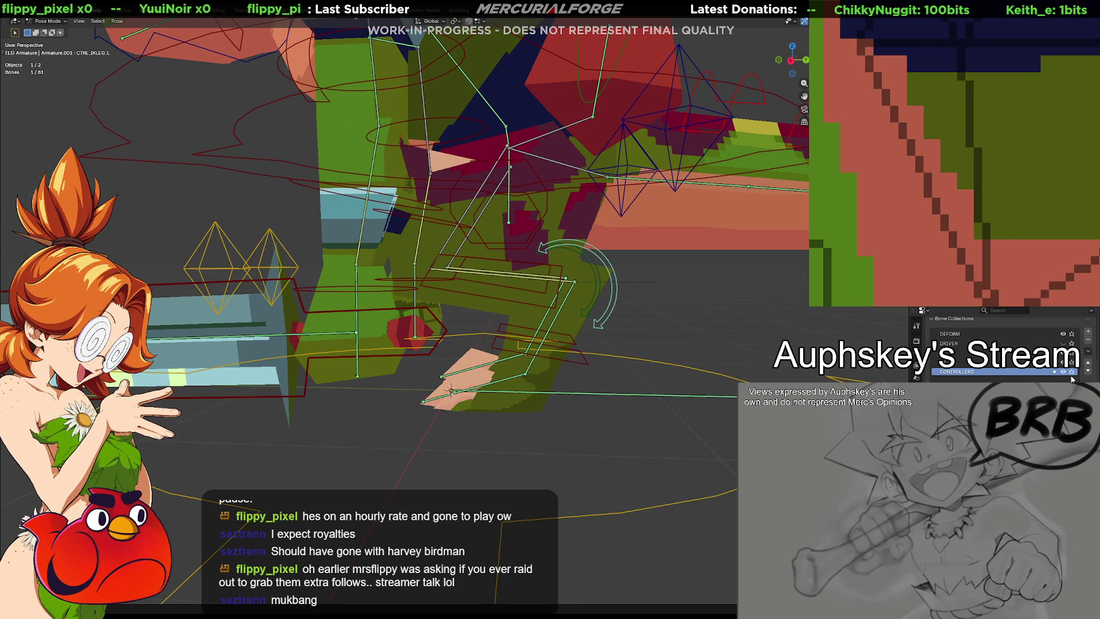
Step: Toggle the CONTROLLERS and DEFORM bone collections off and back on
click(1065, 372)
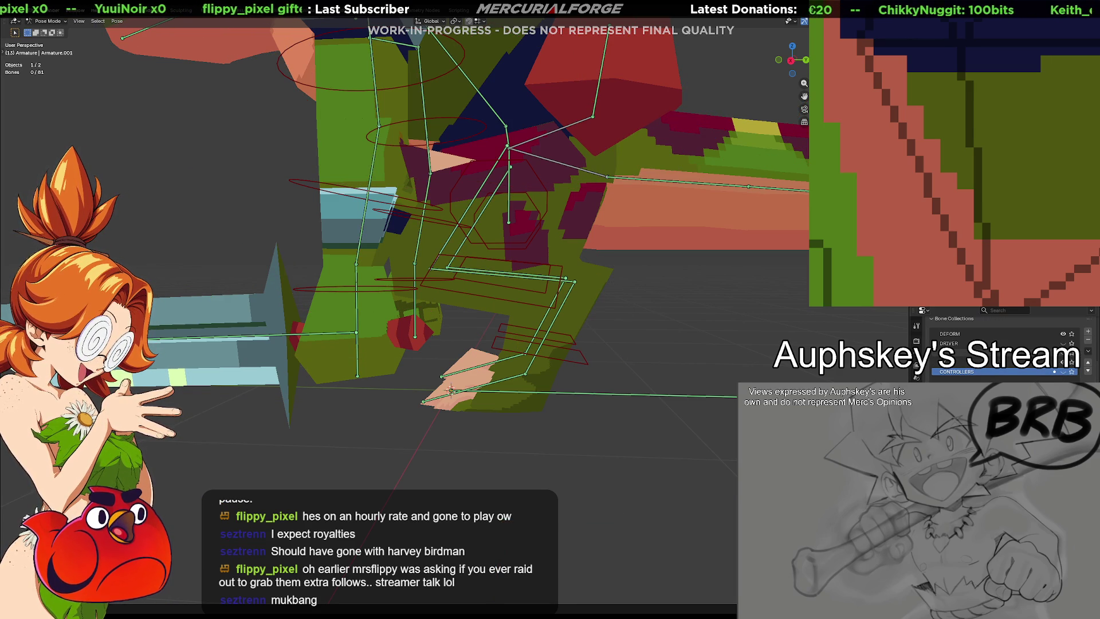
click(1065, 334)
click(1065, 334)
click(1065, 372)
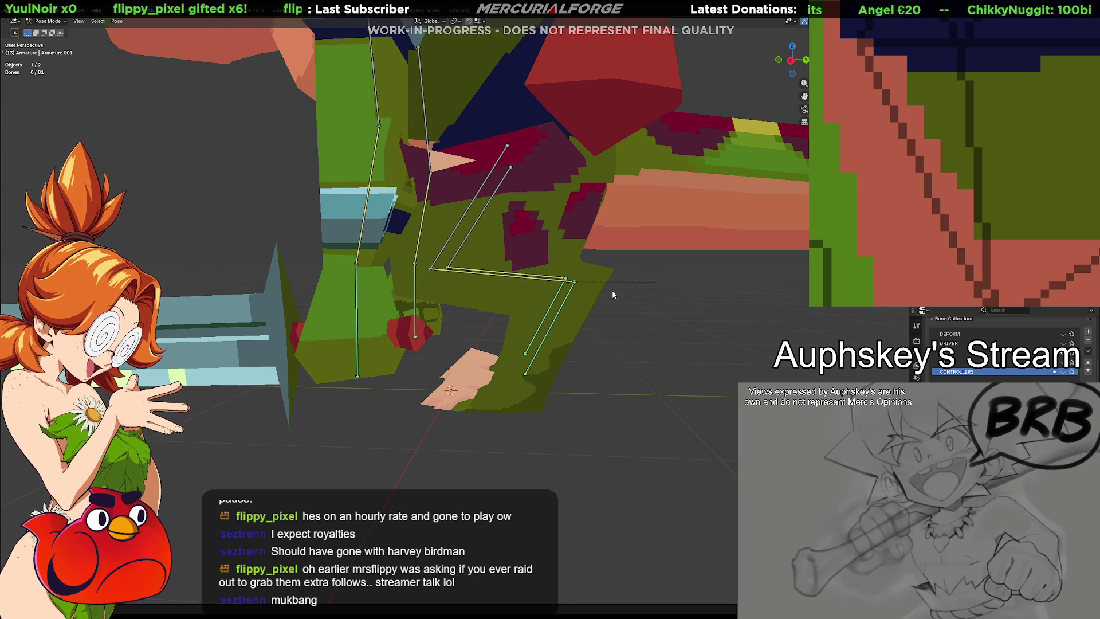
click(1064, 372)
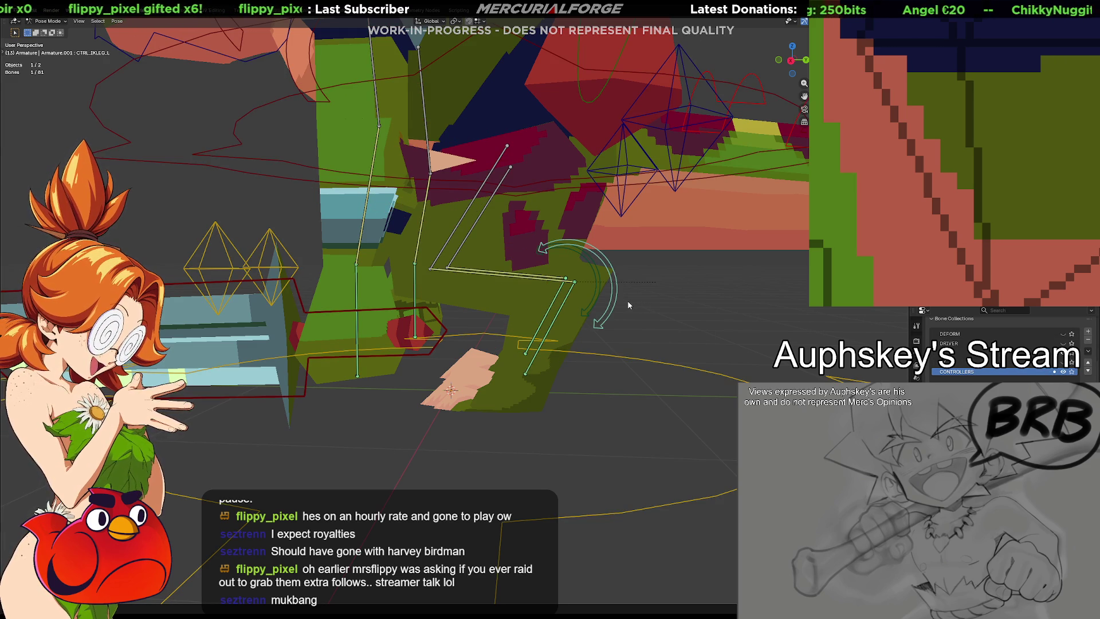
Step: Stretch the leg by pulling its IK control up-right, then cancel back to the bent pose
mouse_move(617, 305)
mouse_down()
mouse_move(733, 335)
mouse_move(521, 246)
mouse_move(655, 352)
mouse_up()
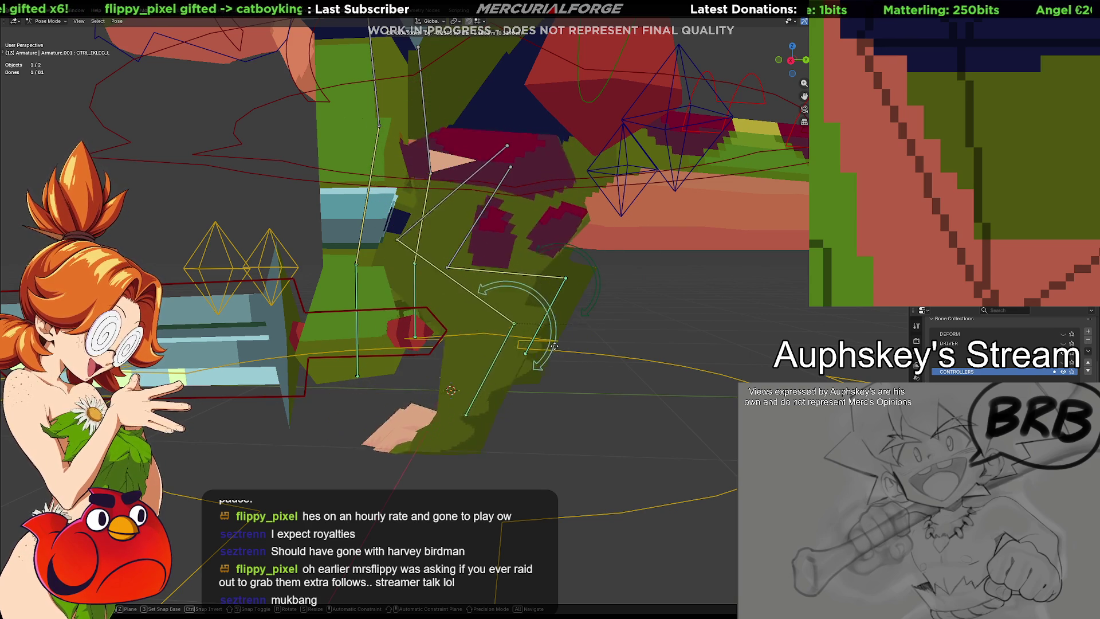
mouse_move(656, 353)
mouse_down()
mouse_move(750, 309)
mouse_move(731, 284)
mouse_up()
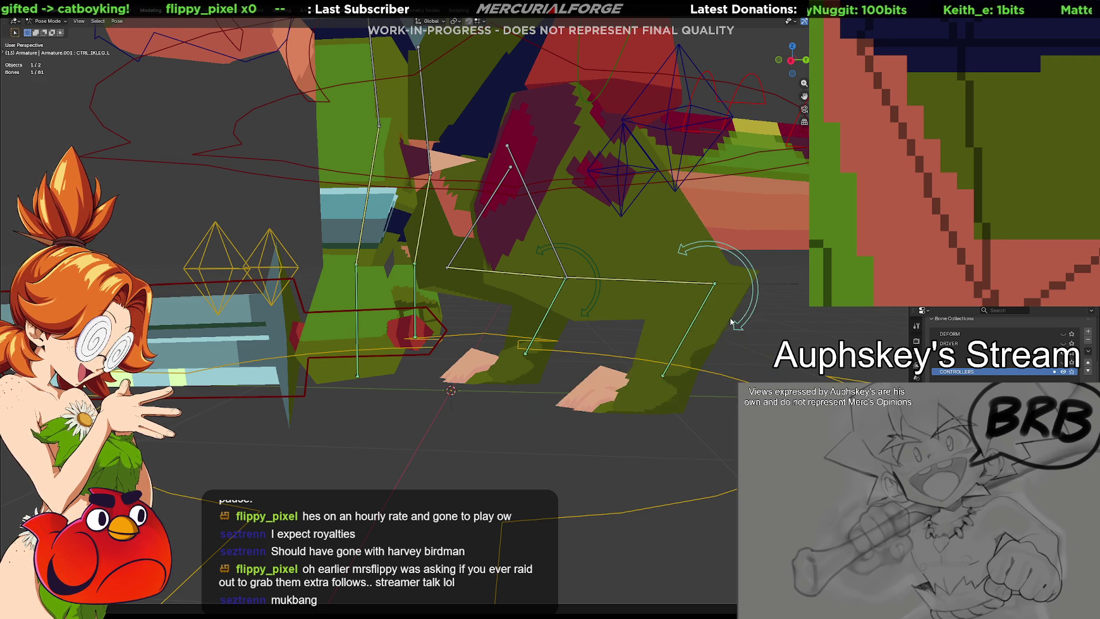
key(Escape)
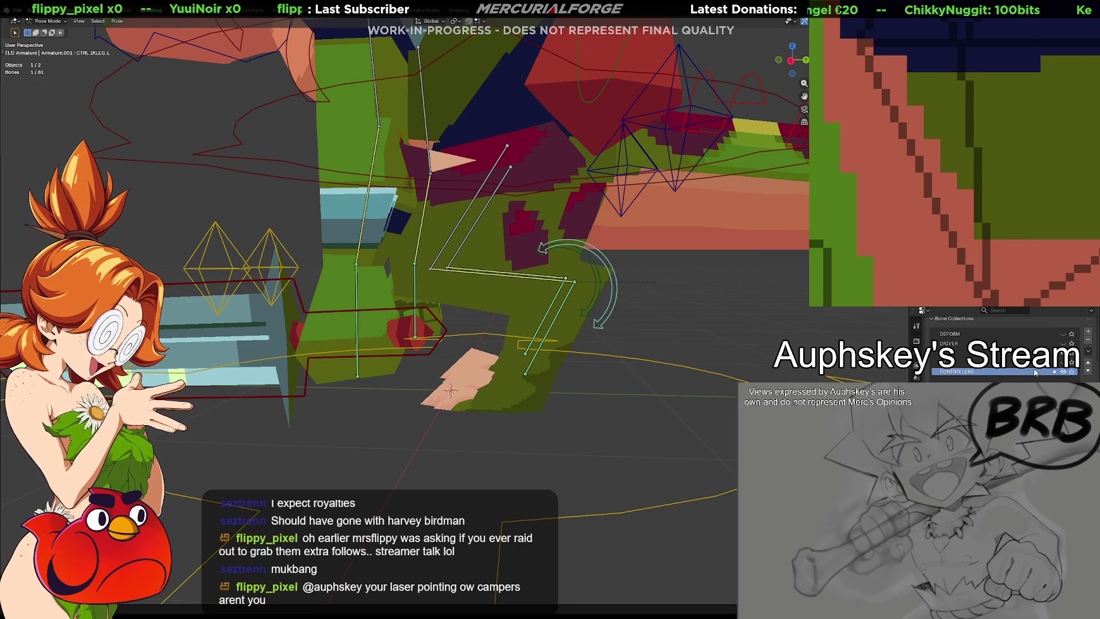
key(alt+h)
Step: Show the DRIVER bone collection and rotate the lower-leg bone
click(1066, 344)
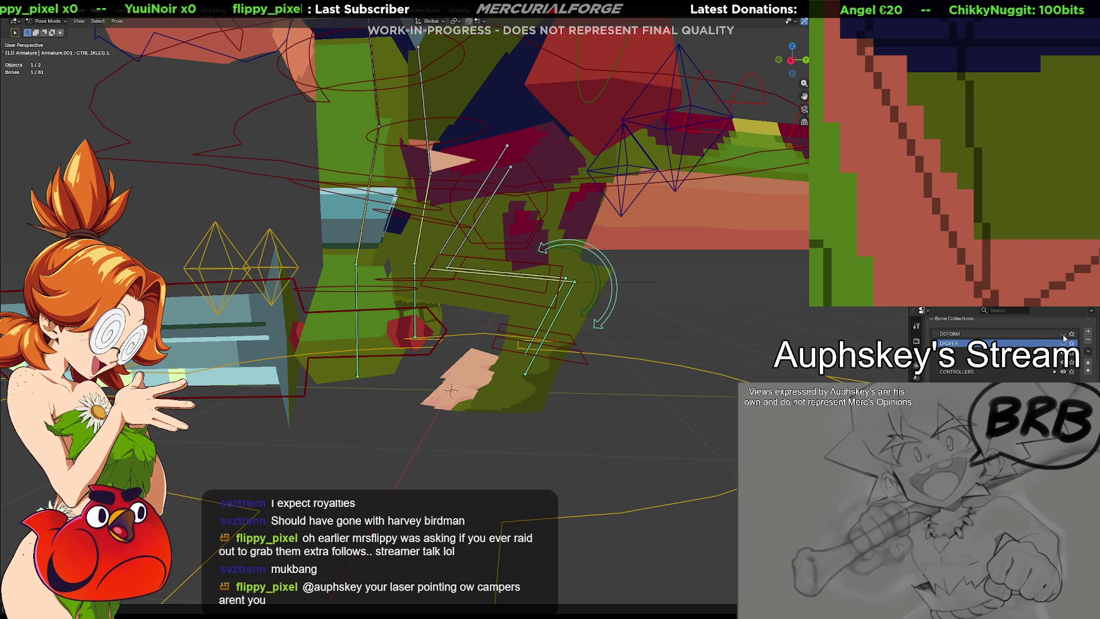
click(1063, 344)
scroll(536, 412, up, 3)
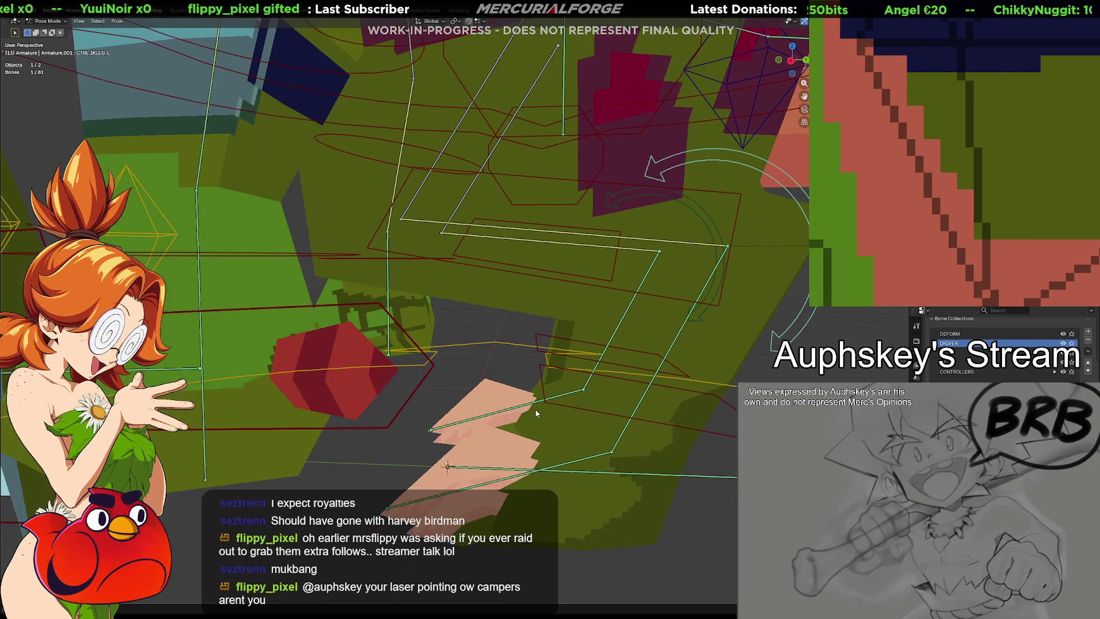
click(571, 465)
key(r)
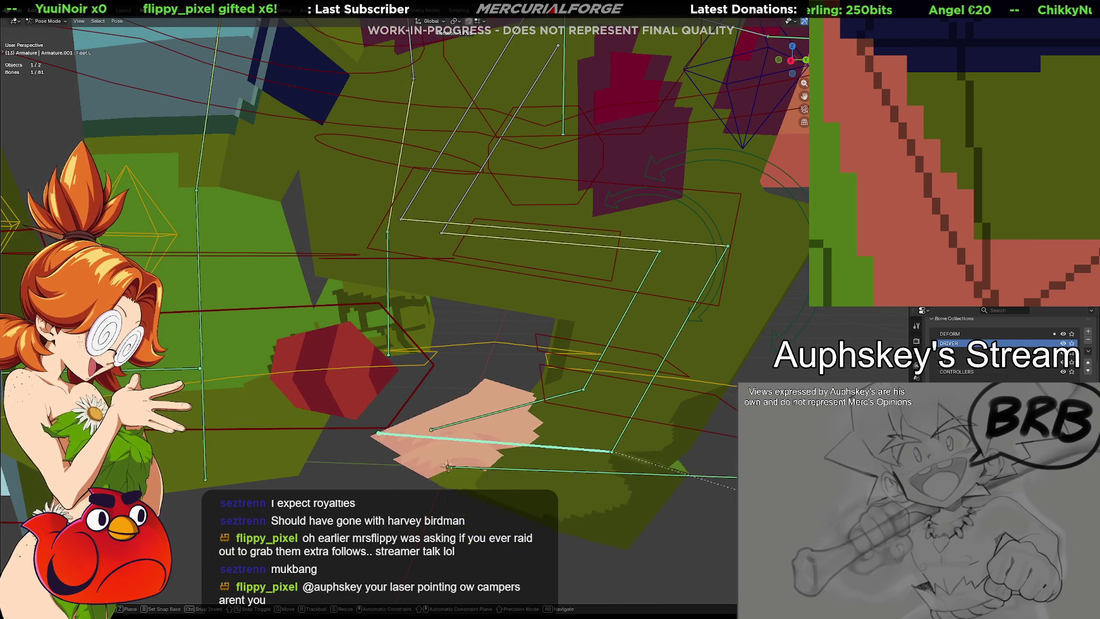
key(Return)
Step: Pull the CTRL_IKLEG.L control up and forward, then check it in Right view
middle_drag(602, 412, 648, 427)
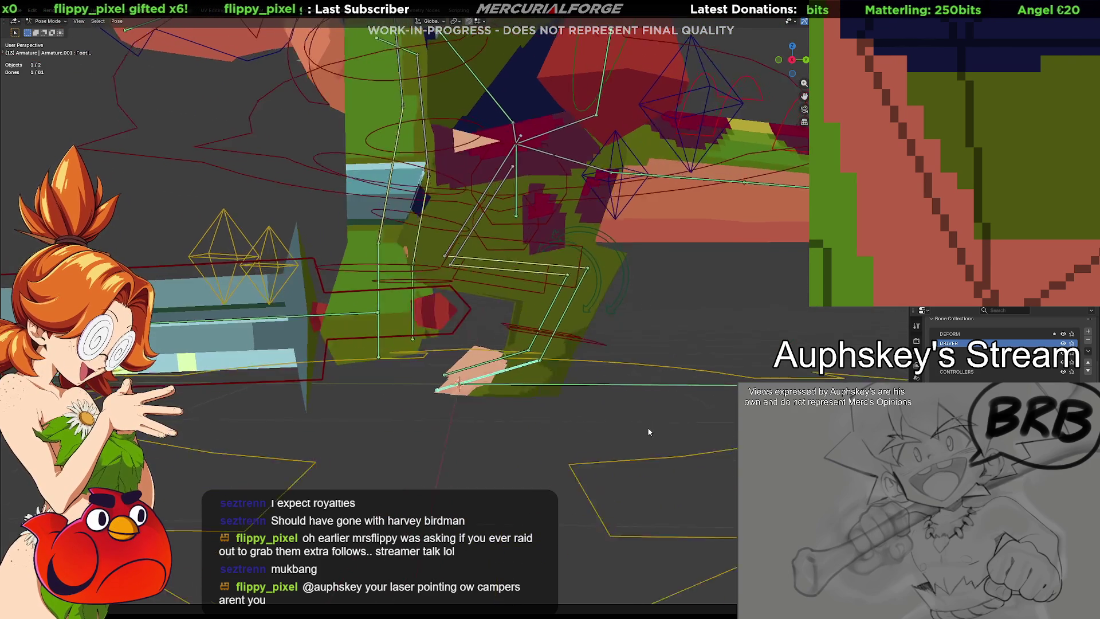
scroll(646, 430, down, 3)
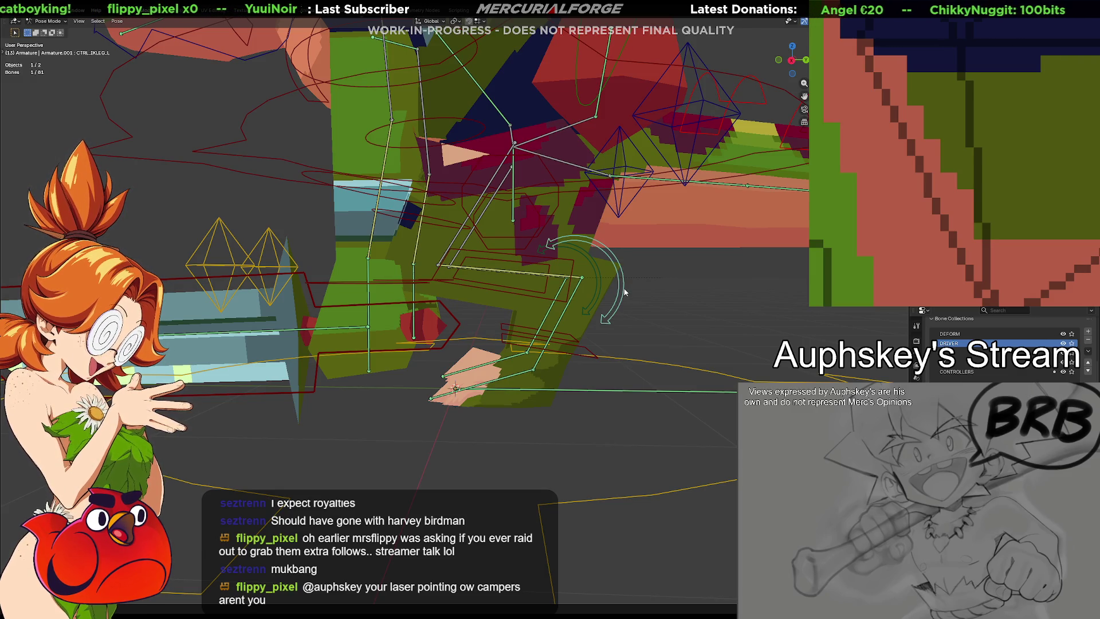
drag(630, 288, 823, 254)
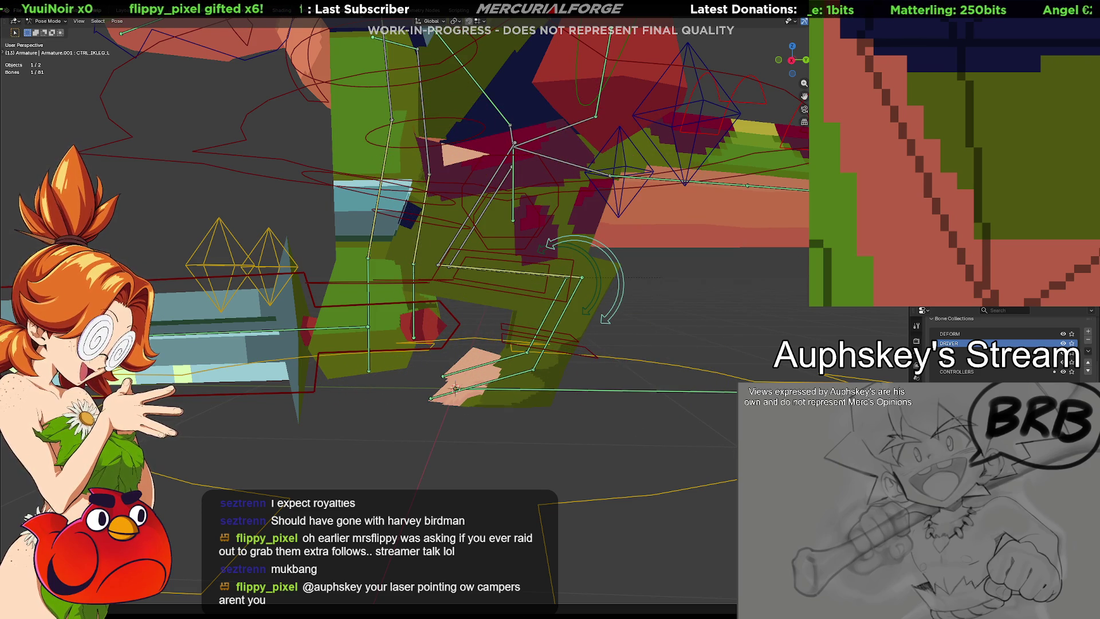
key(KP_3)
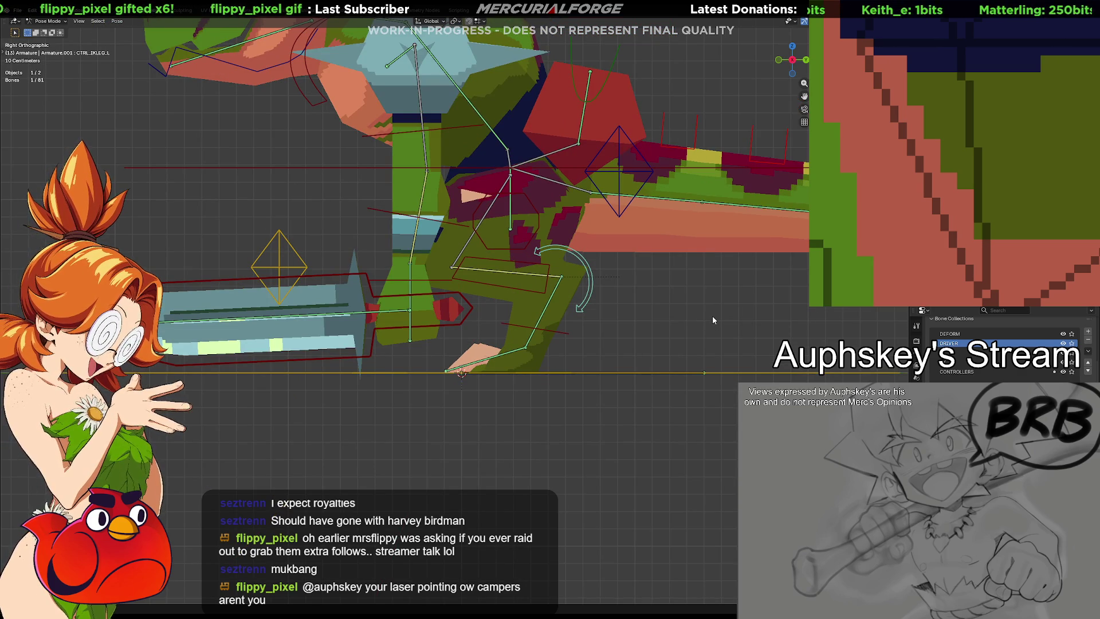
scroll(712, 320, up, 3)
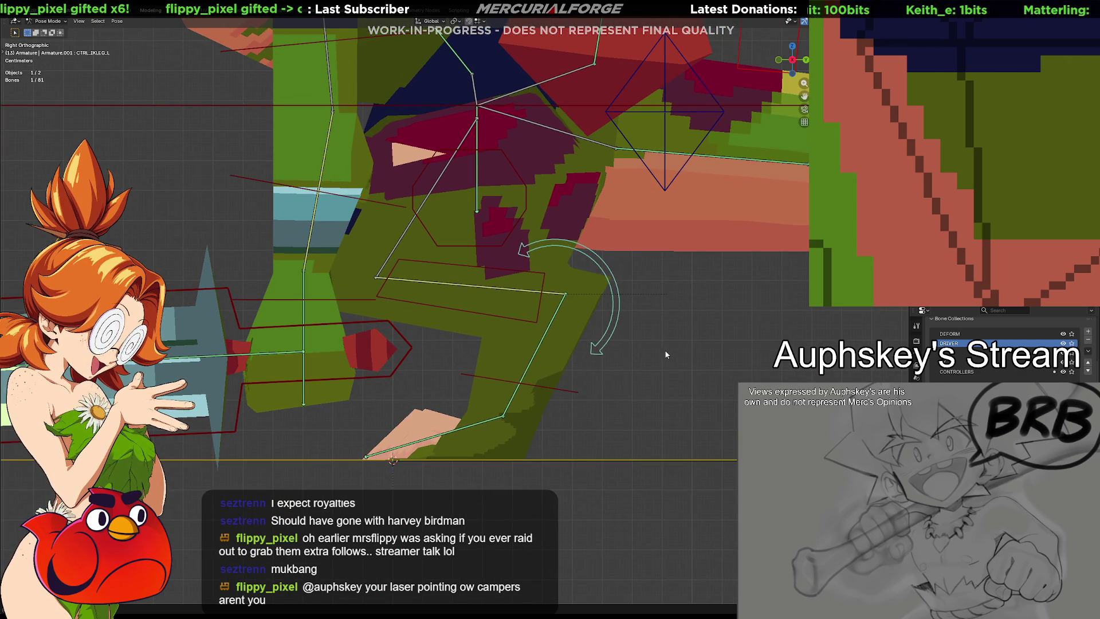
key(g)
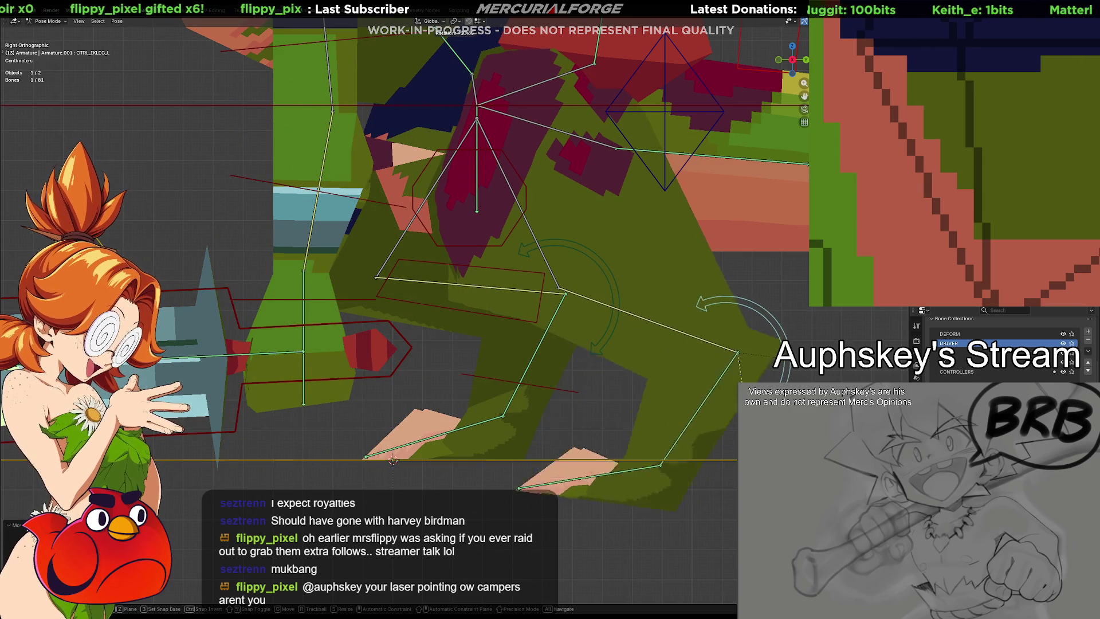
click(731, 368)
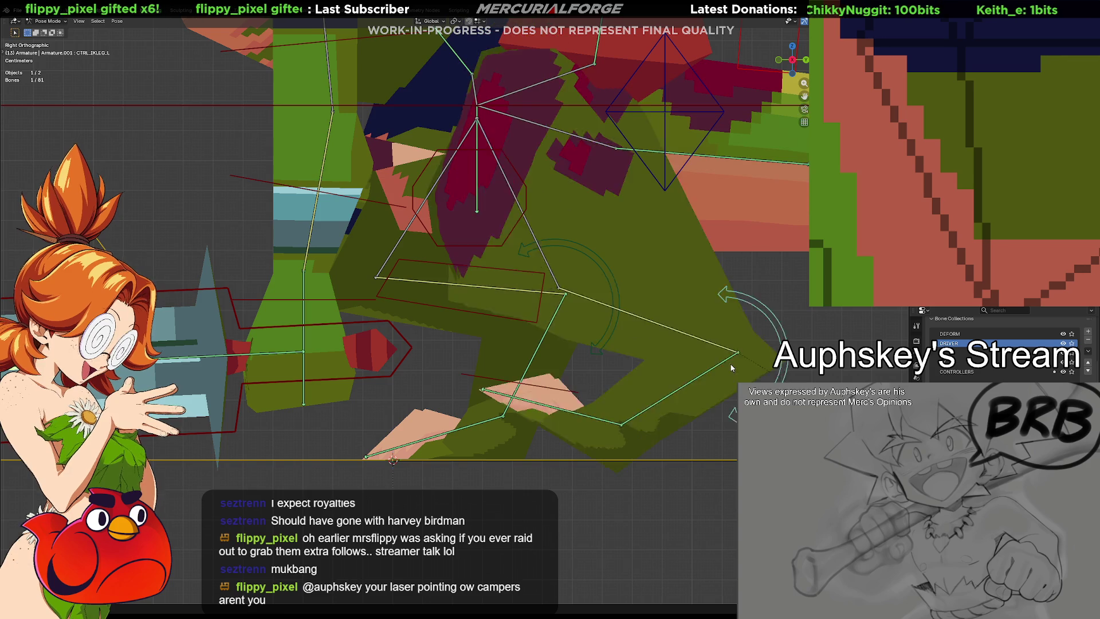
key(ctrl+z)
key(ctrl+shift+z)
key(ctrl+z)
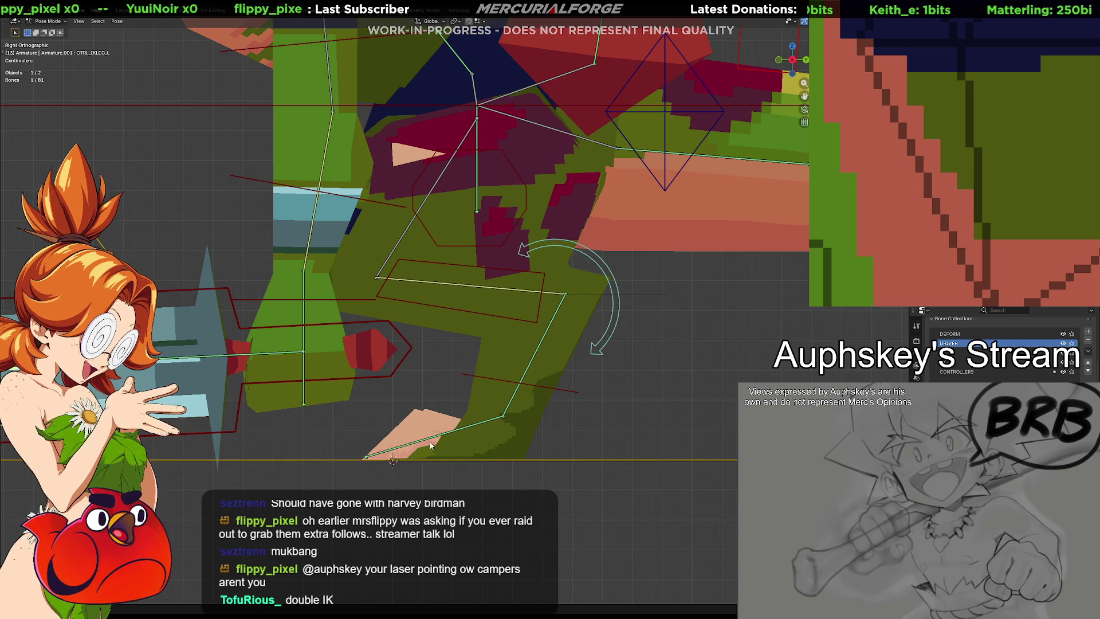
click(446, 443)
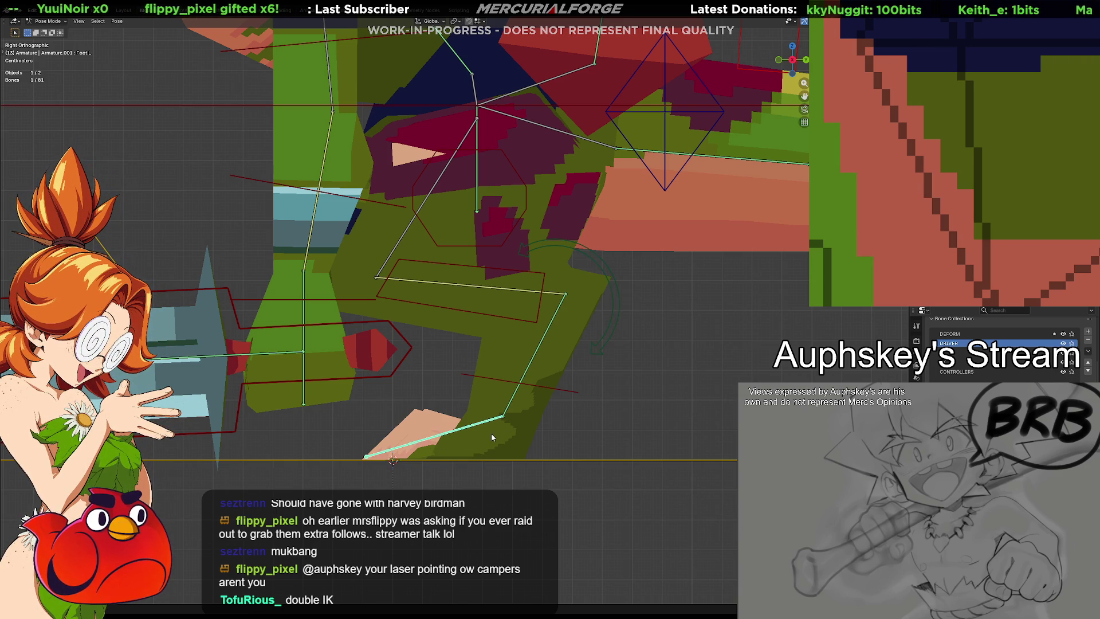
click(616, 318)
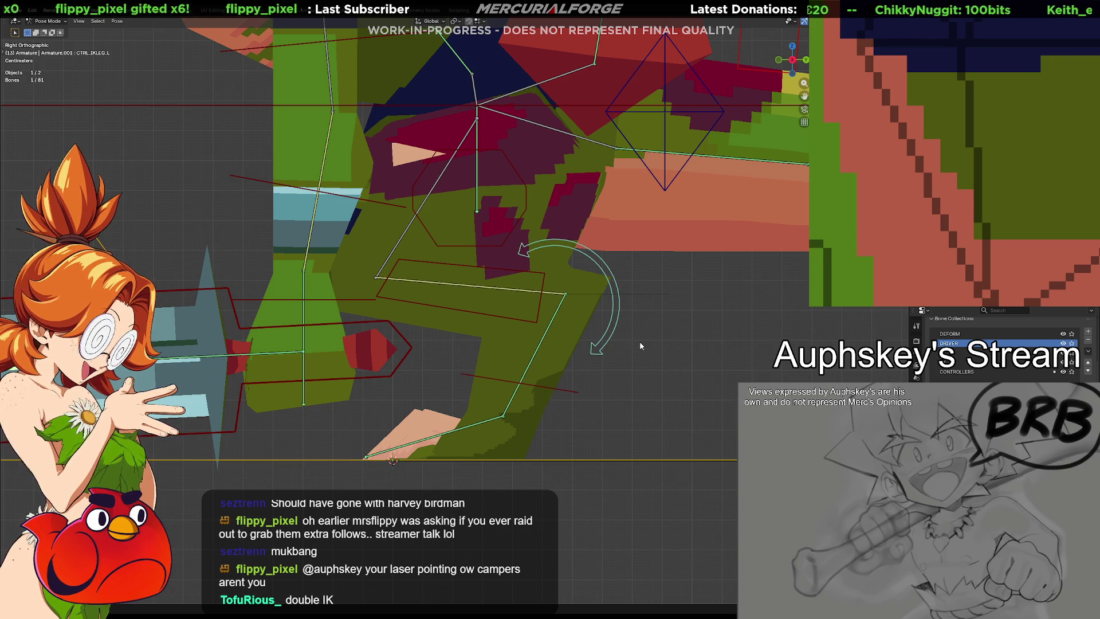
key(g)
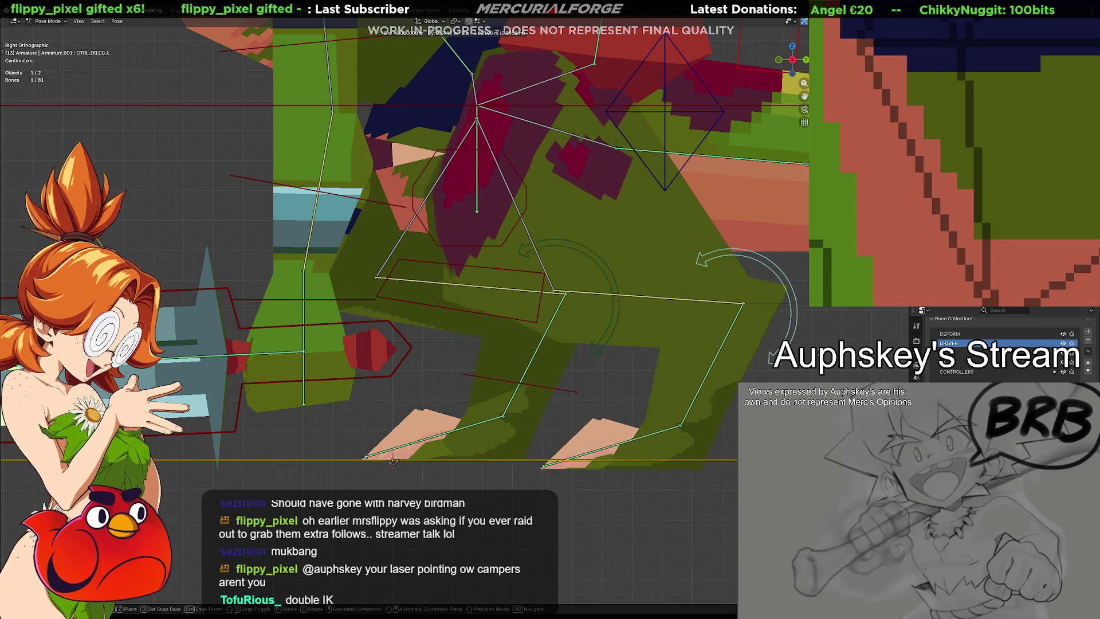
click(801, 342)
key(r)
right_click(713, 319)
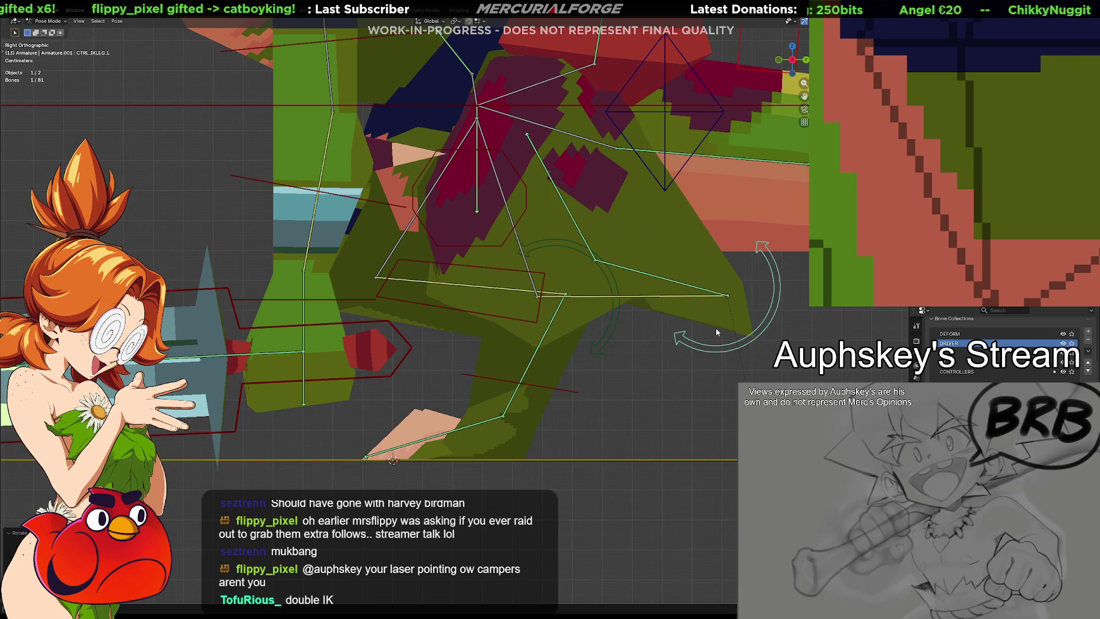
key(ctrl+z)
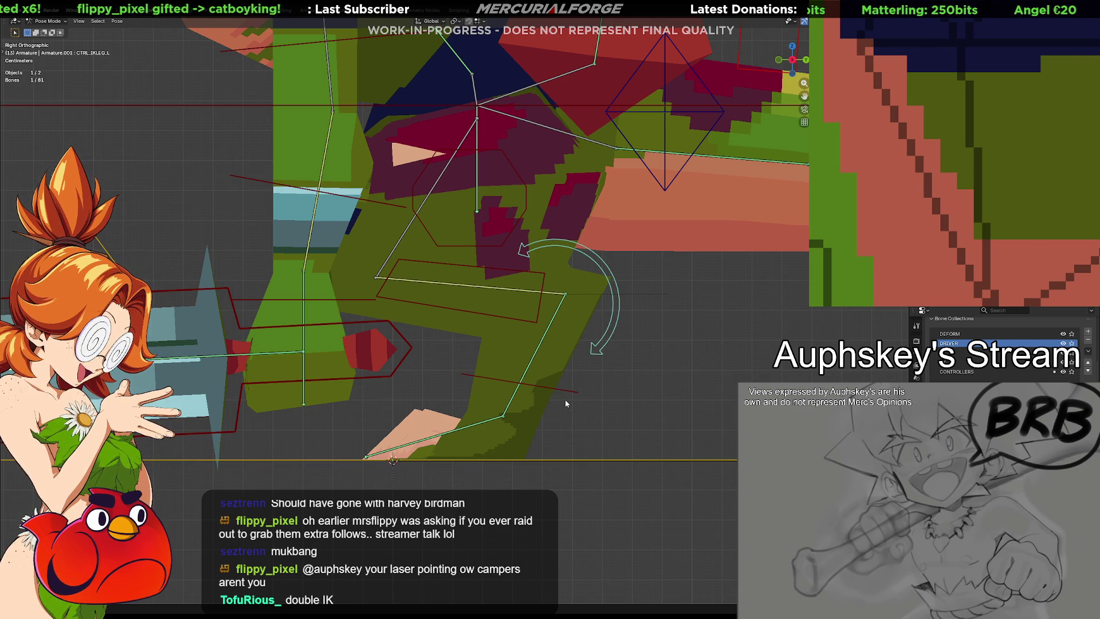
key(g)
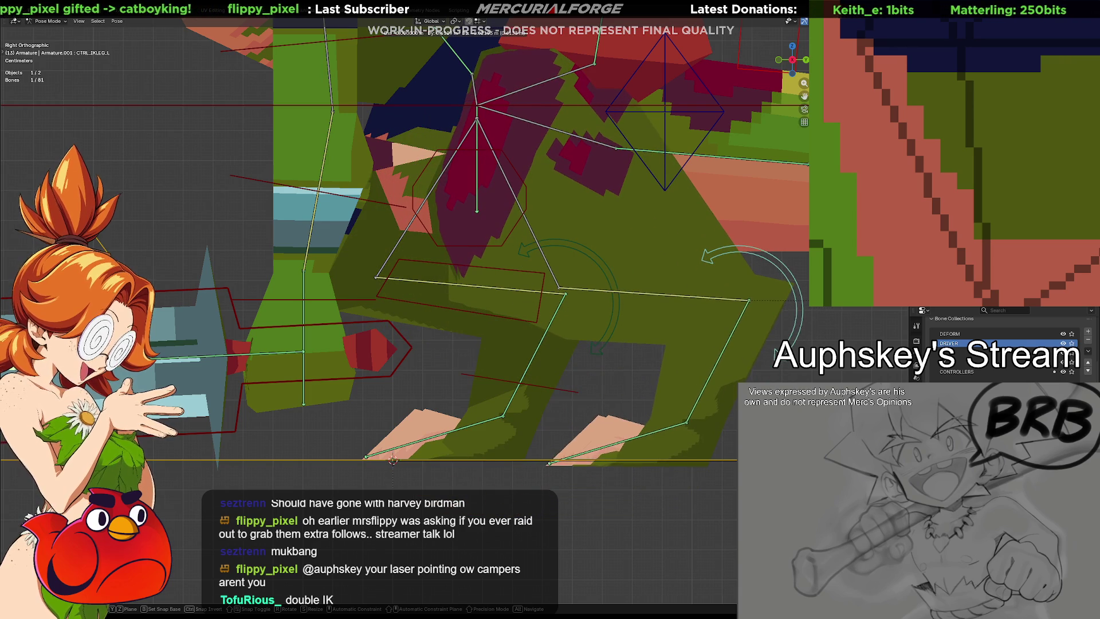
key(r)
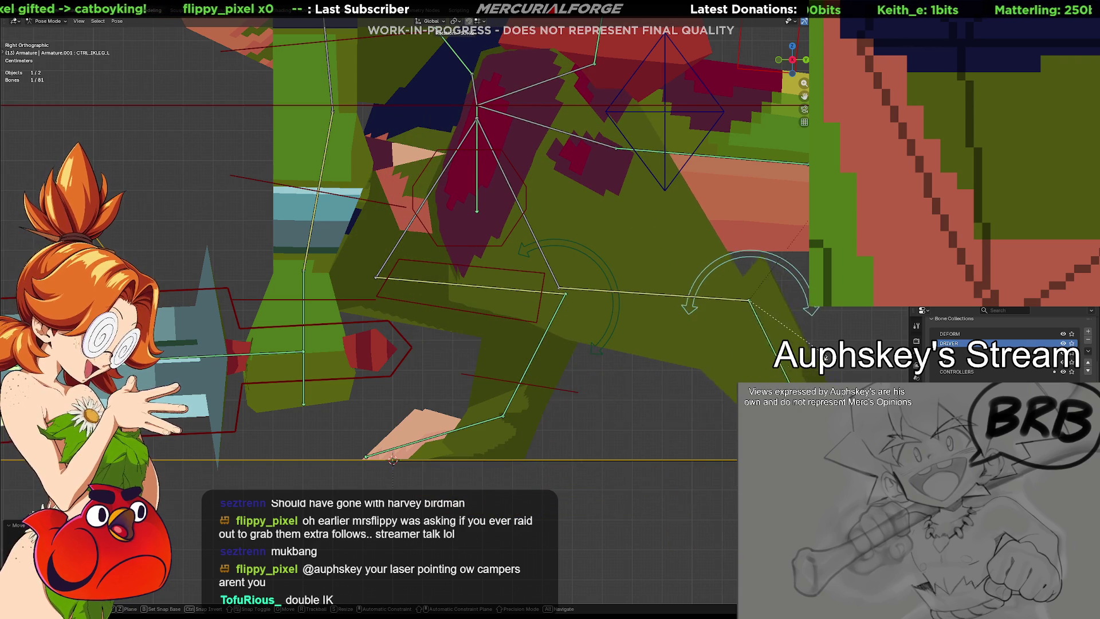
click(836, 342)
key(g)
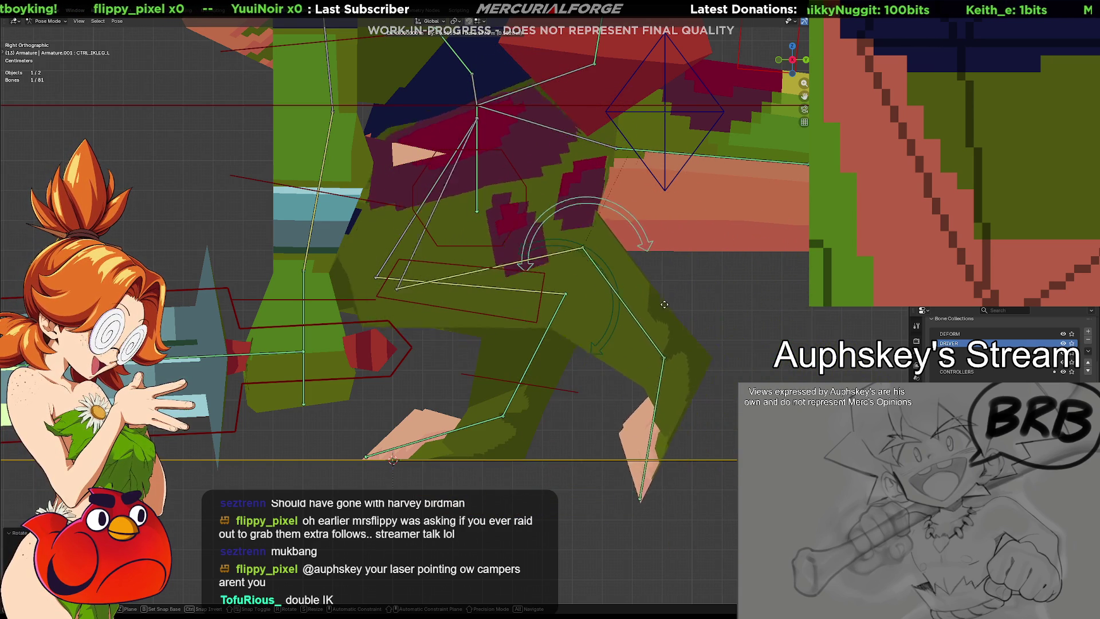
key(r)
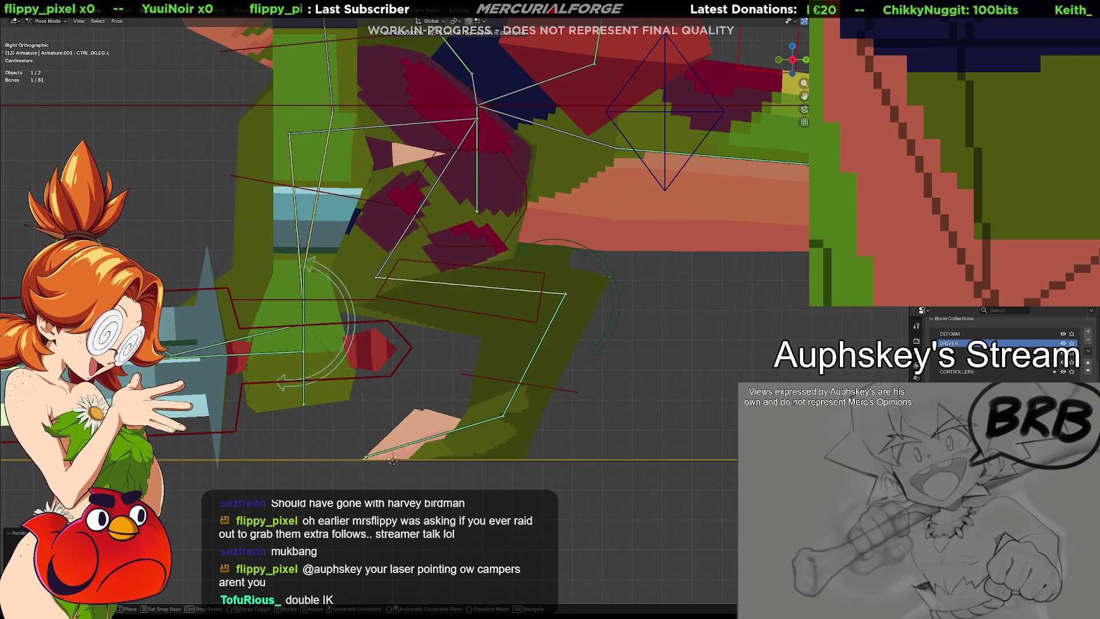
click(220, 478)
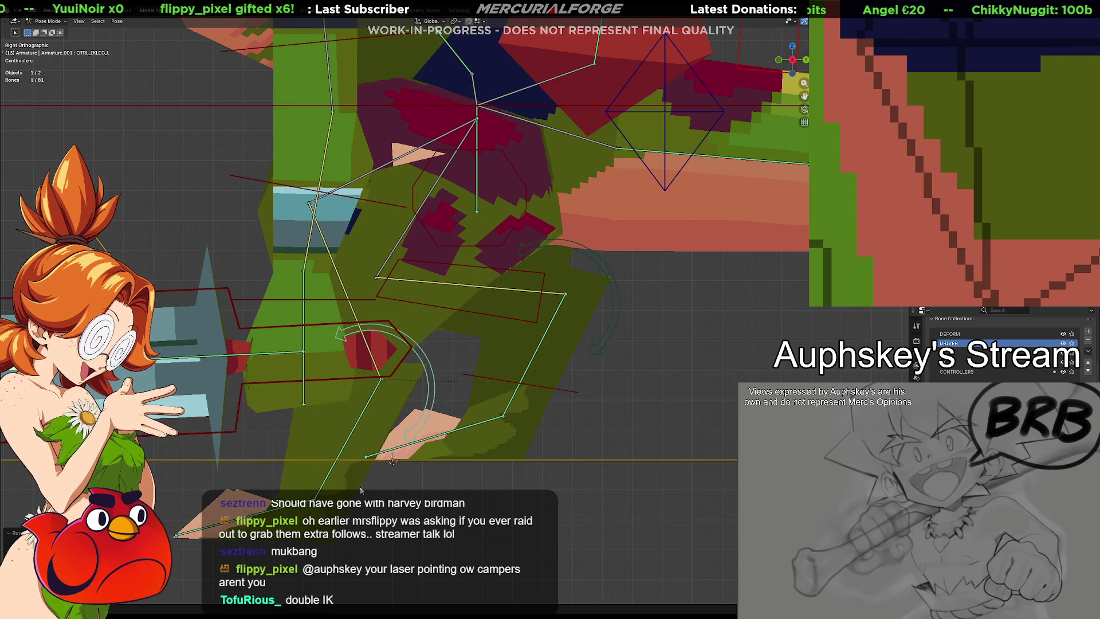
key(g)
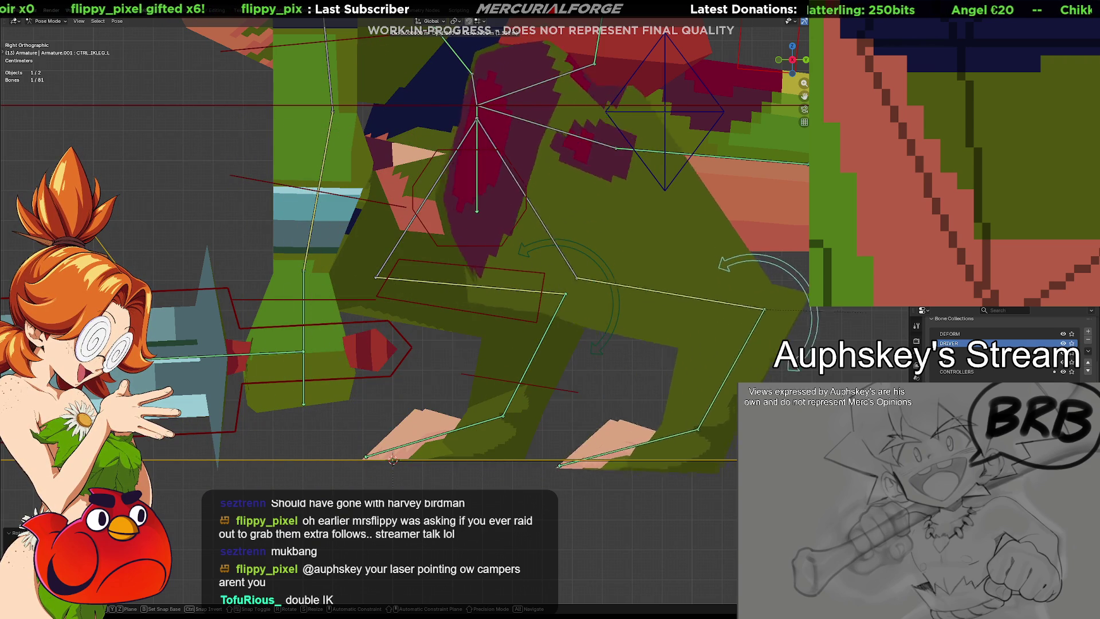
click(728, 369)
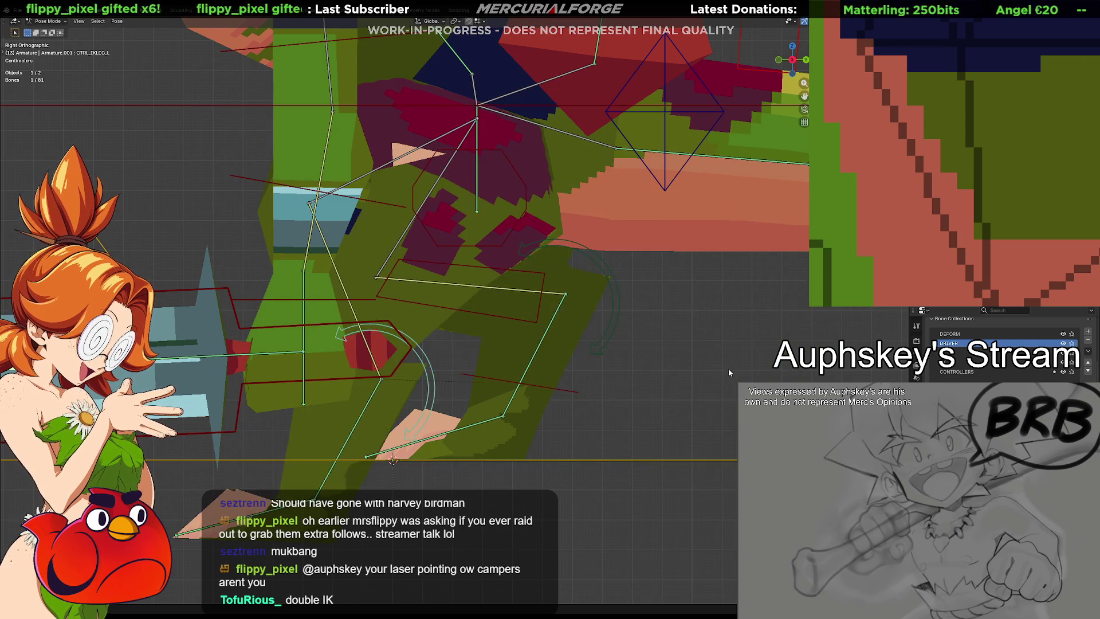
key(ctrl+z)
key(ctrl+z)
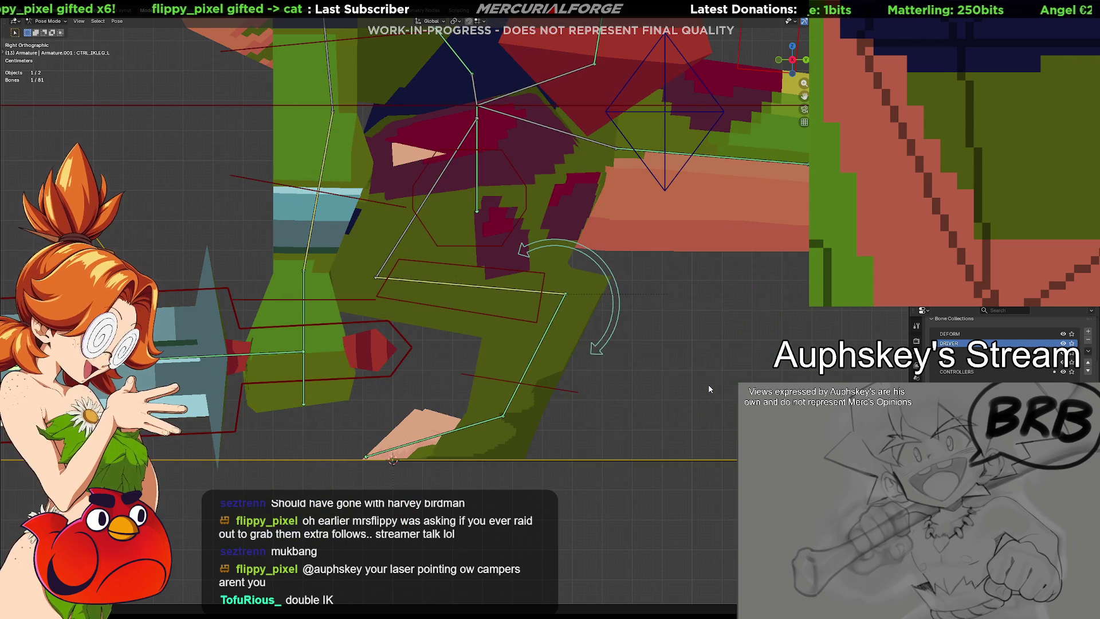
key(ctrl+z)
key(ctrl+z)
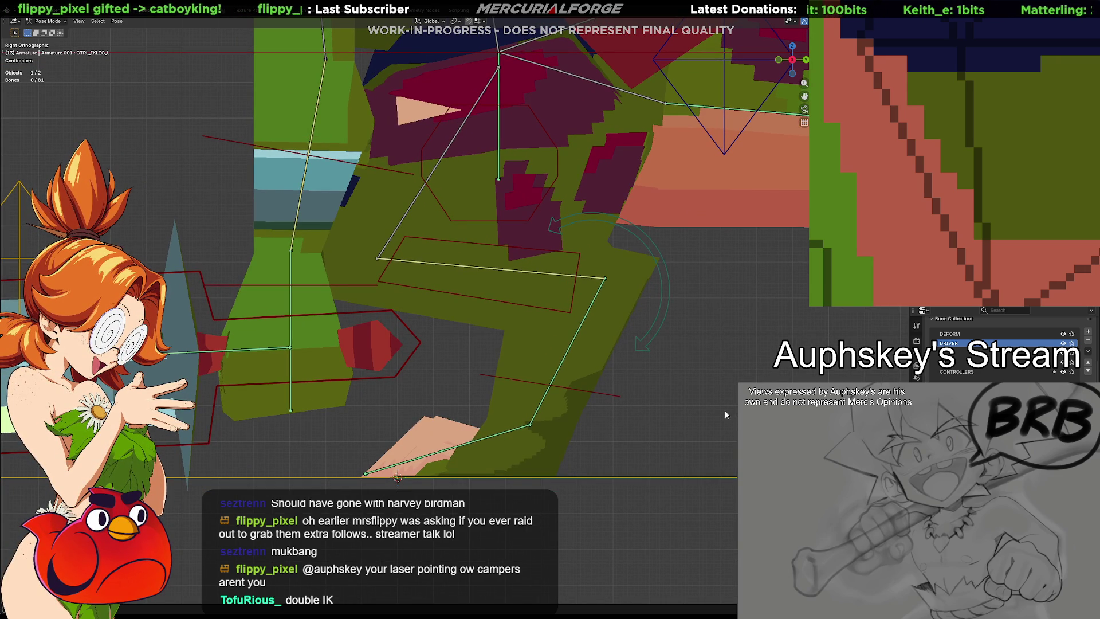
Step: Hide CONTROLLERS and DRIVER, select the IK.Ankle bones and show DEFORM in perspective view
click(1064, 372)
click(1063, 343)
click(554, 376)
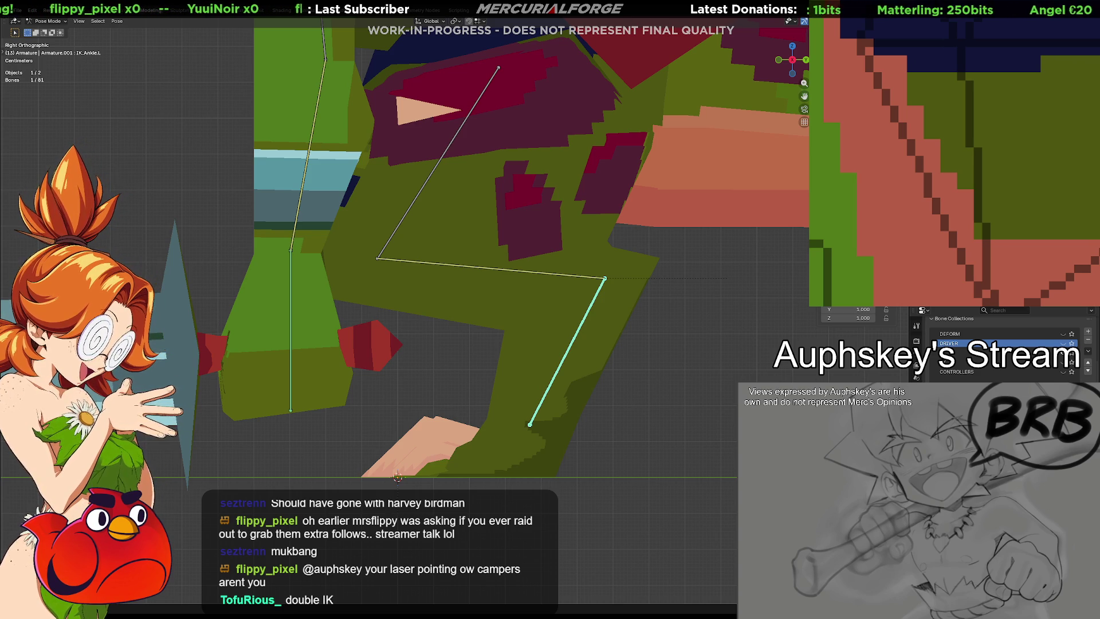
click(547, 397)
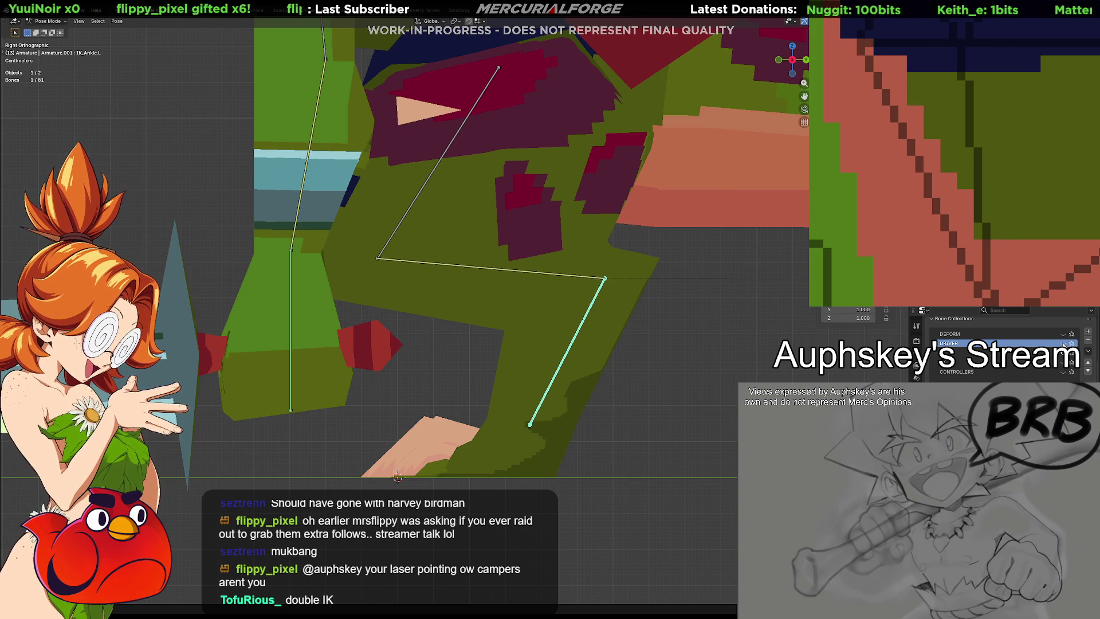
click(1064, 335)
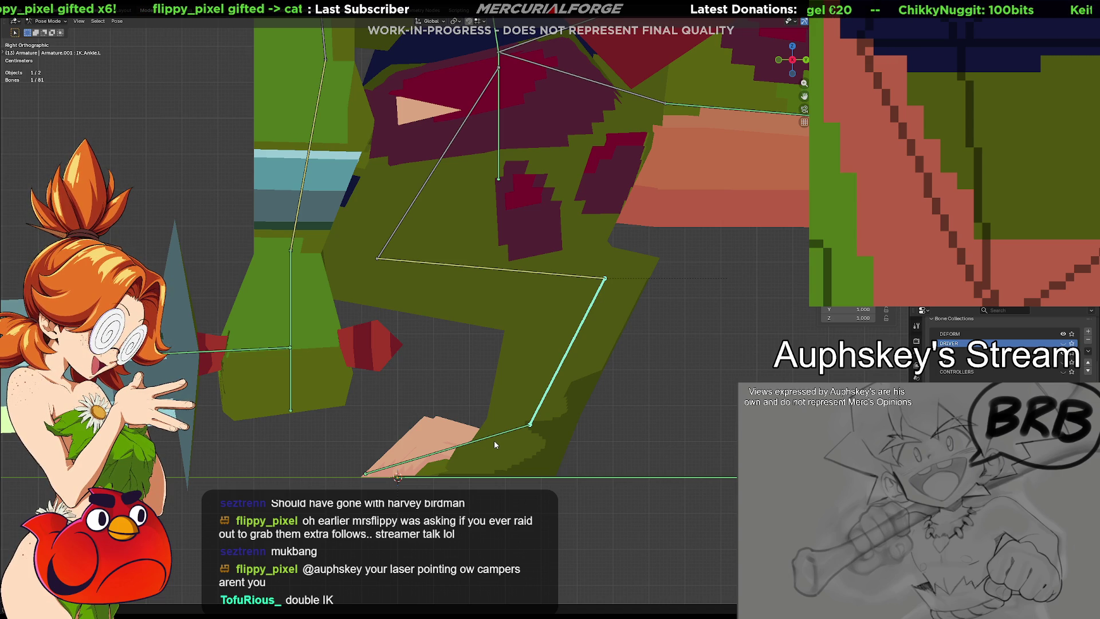
key(KP_5)
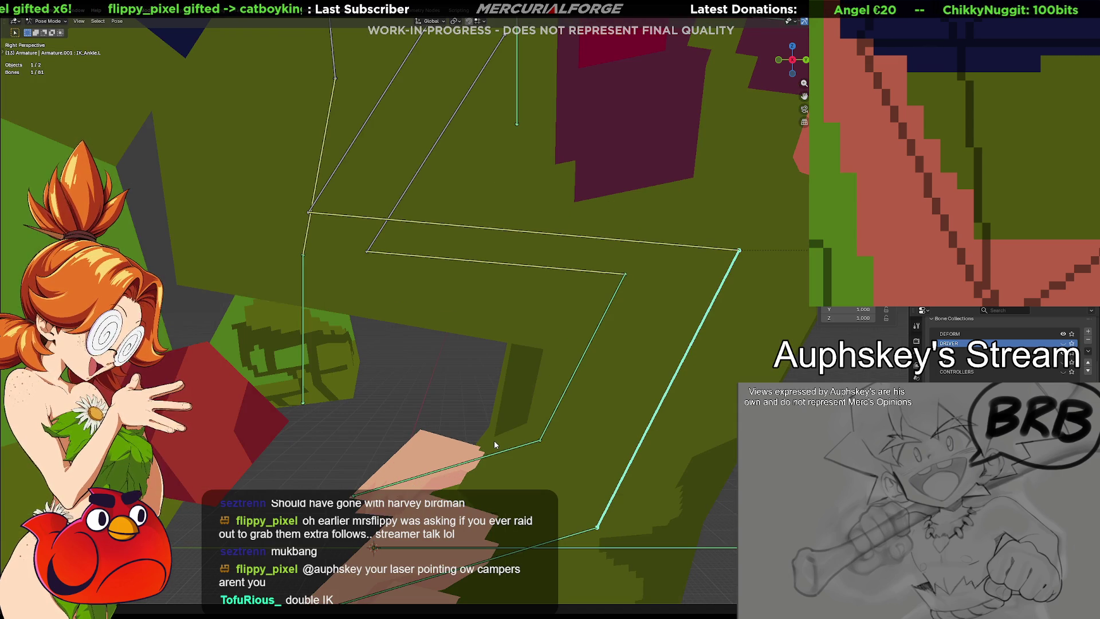
Step: In armature edit mode, duplicate Foot.L in place as Foot.L.001
mouse_move(494, 444)
middle_down()
mouse_move(579, 484)
mouse_move(570, 497)
middle_up()
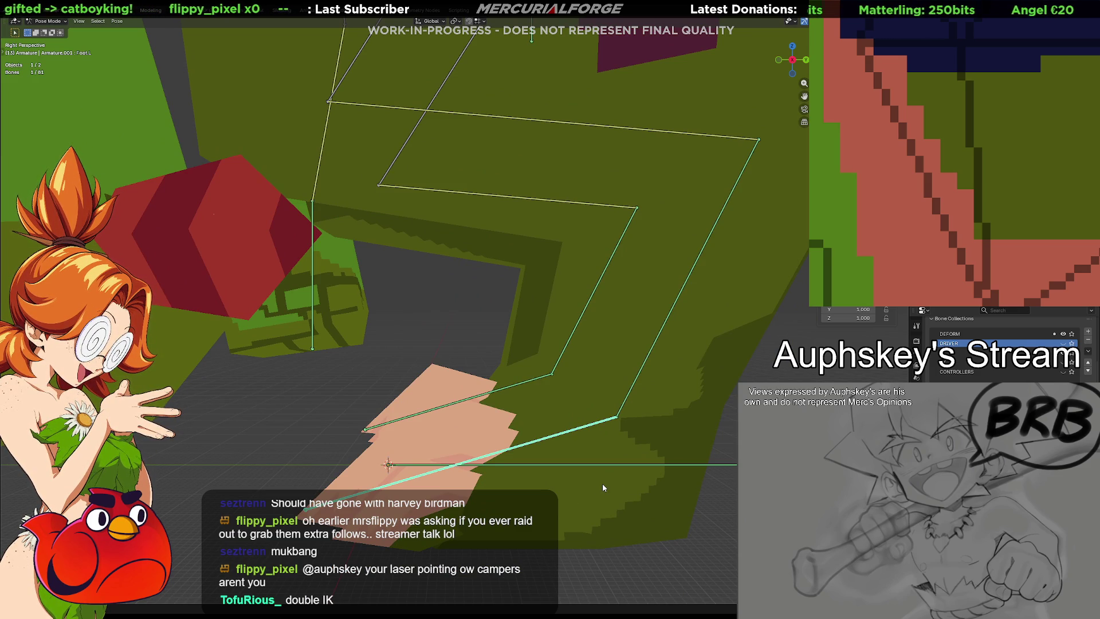
key(ctrl+Tab)
click(642, 499)
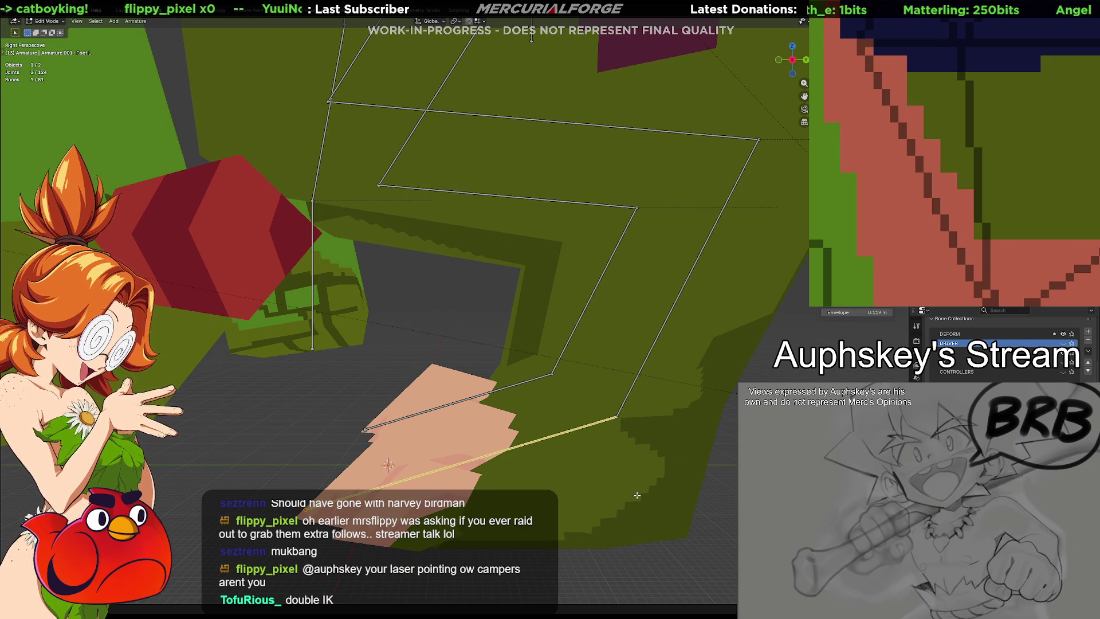
key(shift+d)
right_click(636, 495)
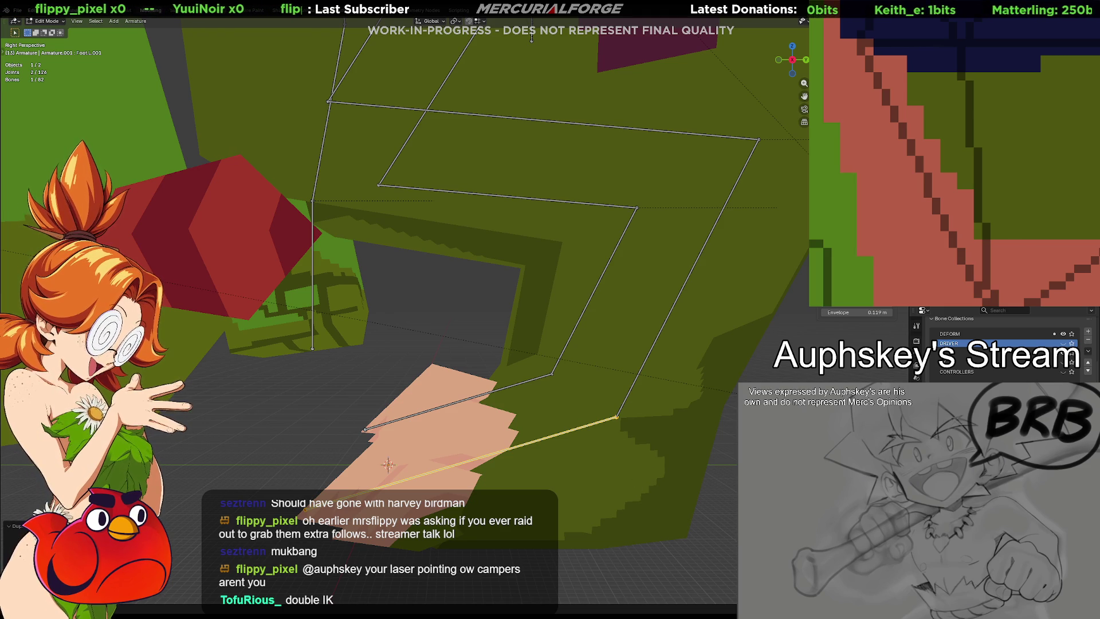
scroll(1001, 343, down, 2)
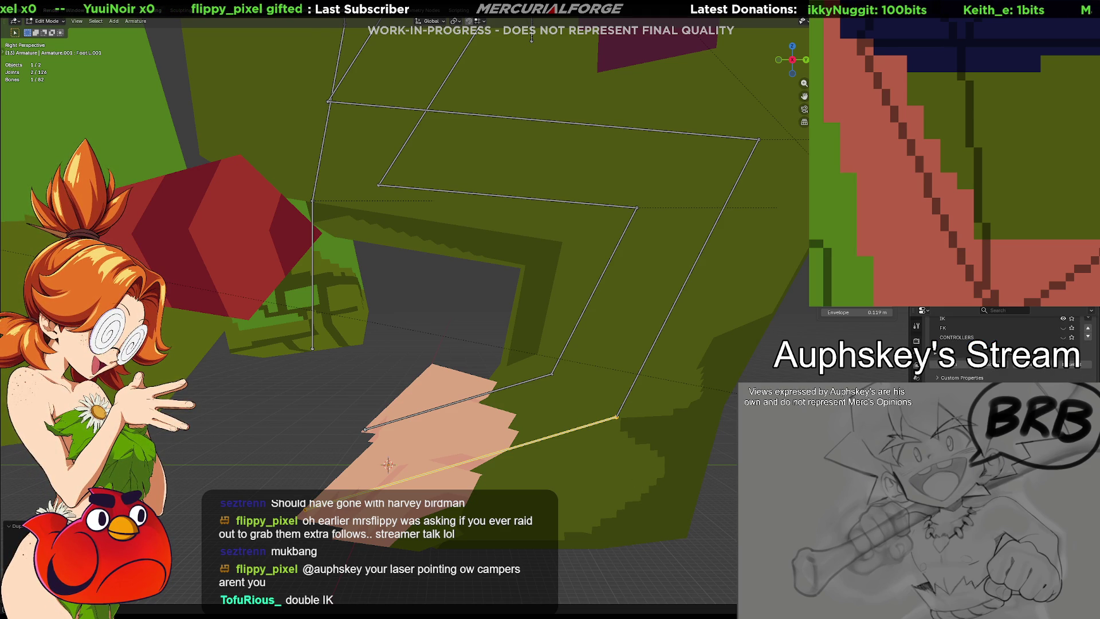
click(916, 352)
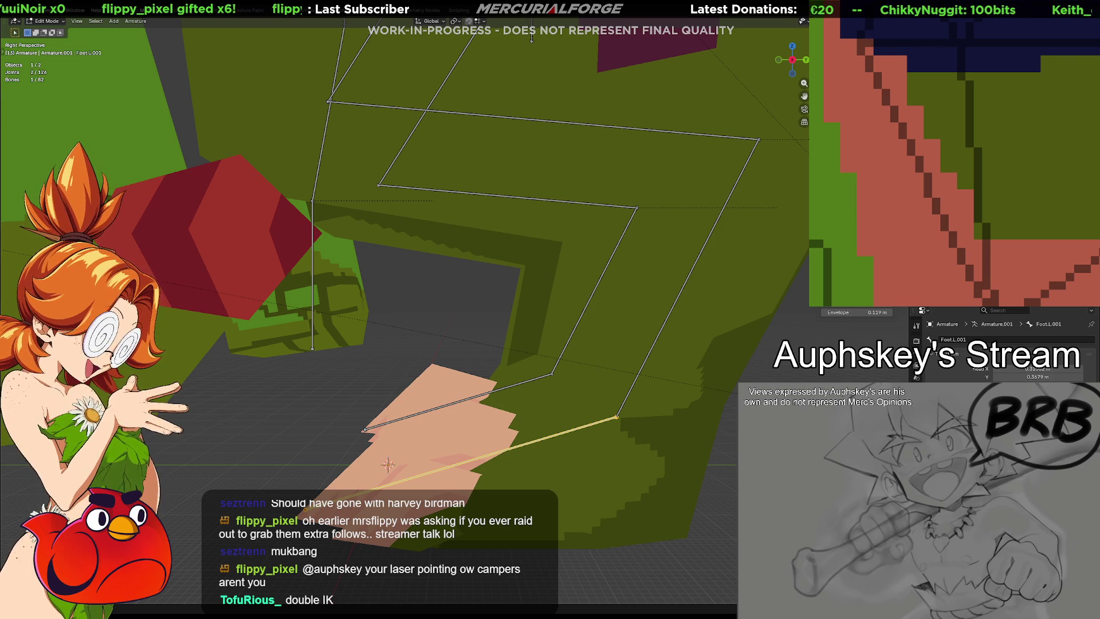
Step: Hide the foot bones and parent Foot.L.001 to IK_Ankle.L with Keep Offset
shift+click(650, 350)
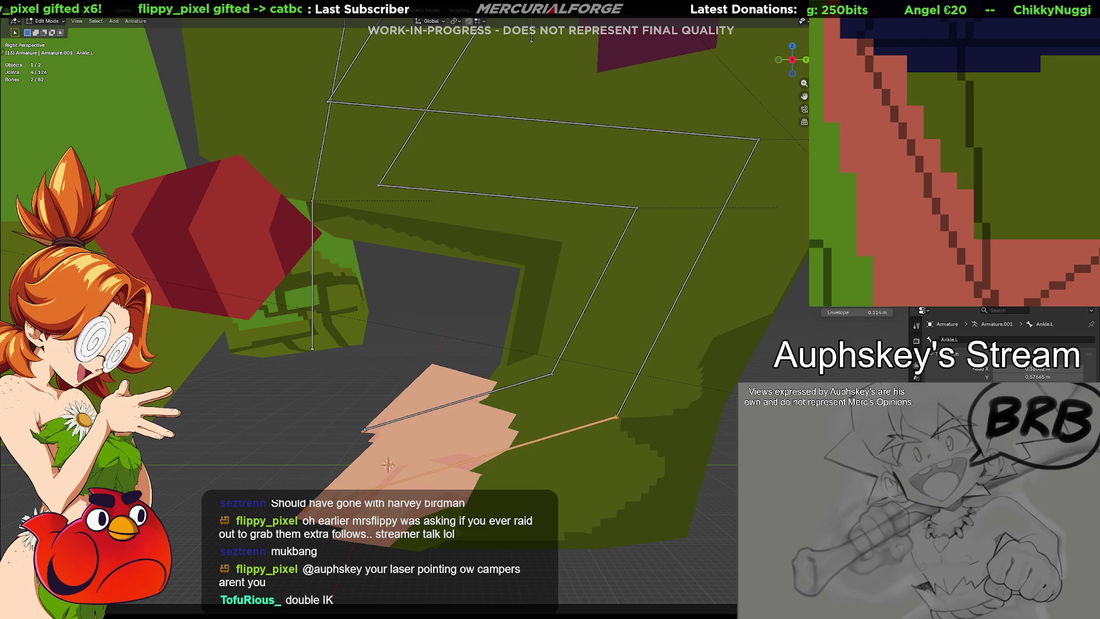
shift+click(516, 444)
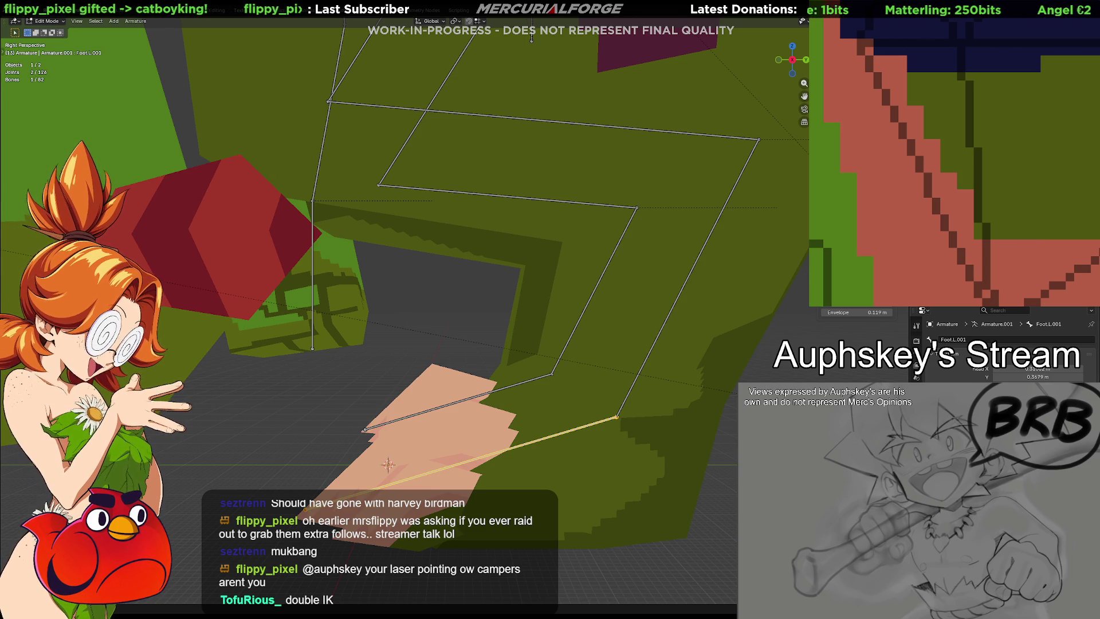
click(916, 366)
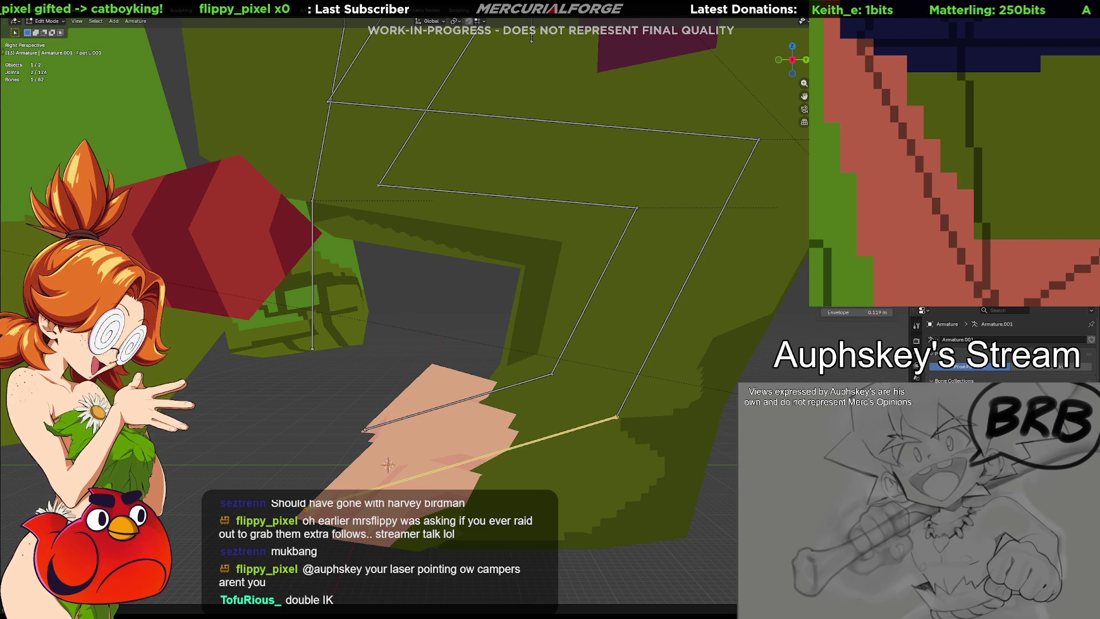
key(ctrl+z)
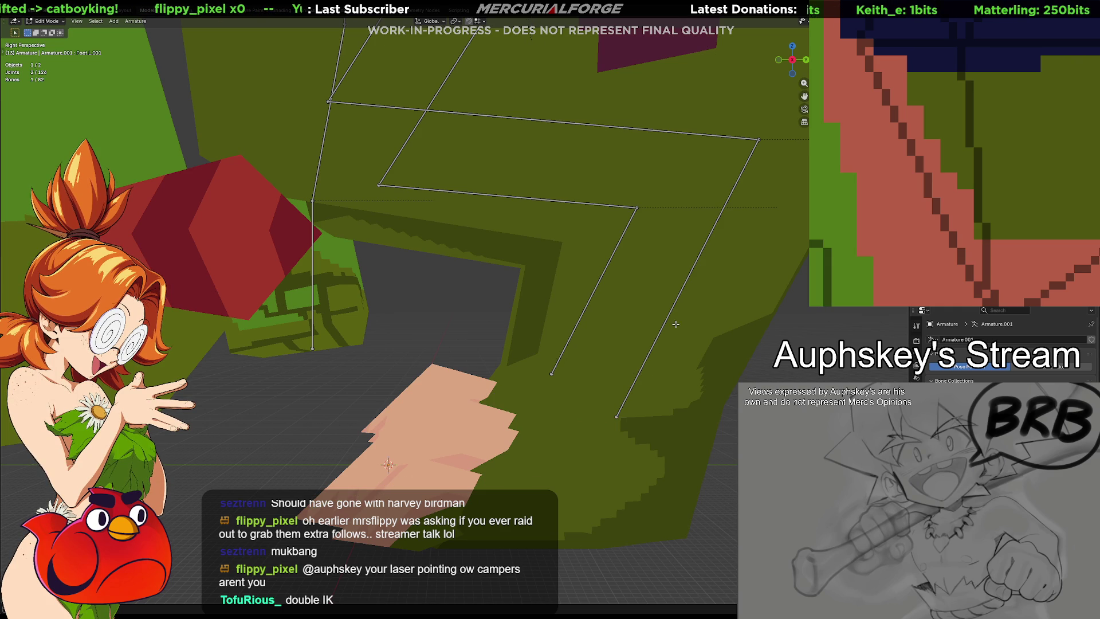
shift+click(669, 313)
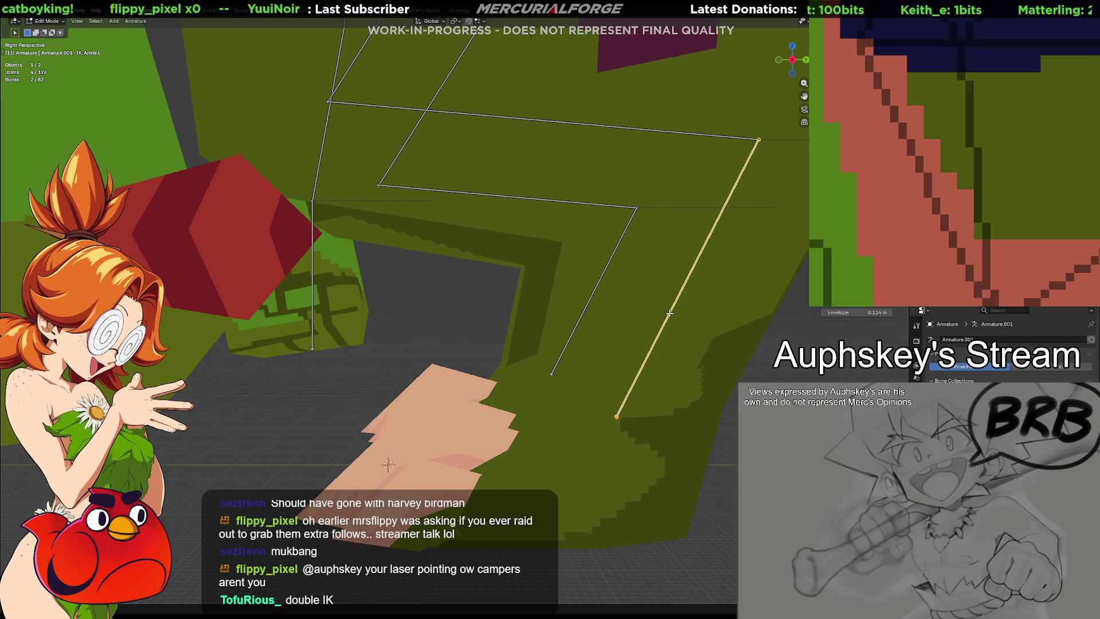
key(ctrl+p)
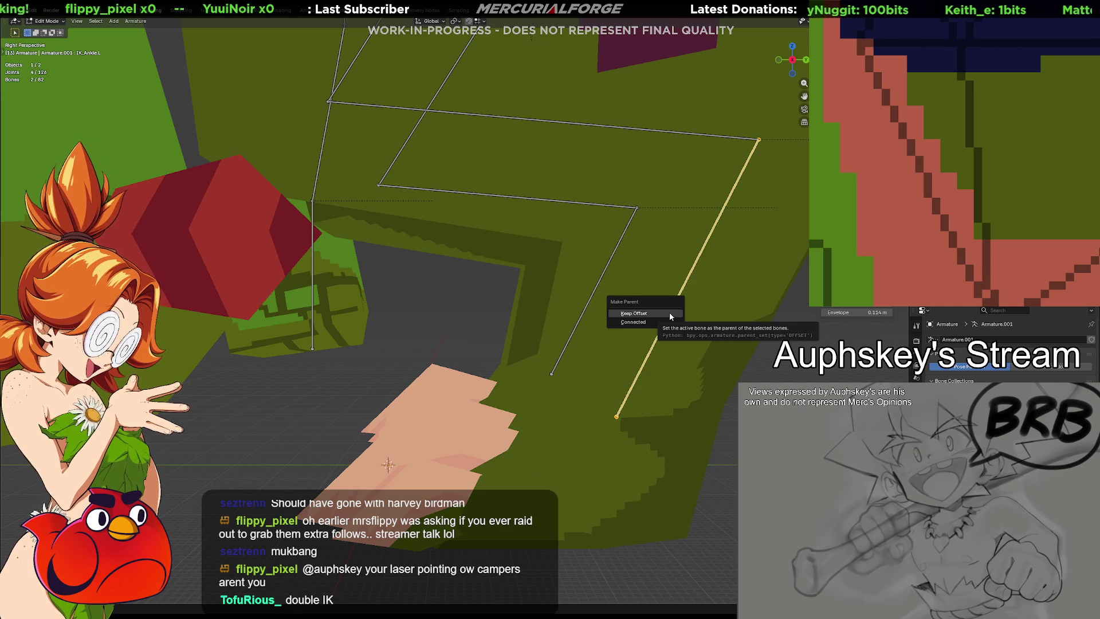
click(669, 312)
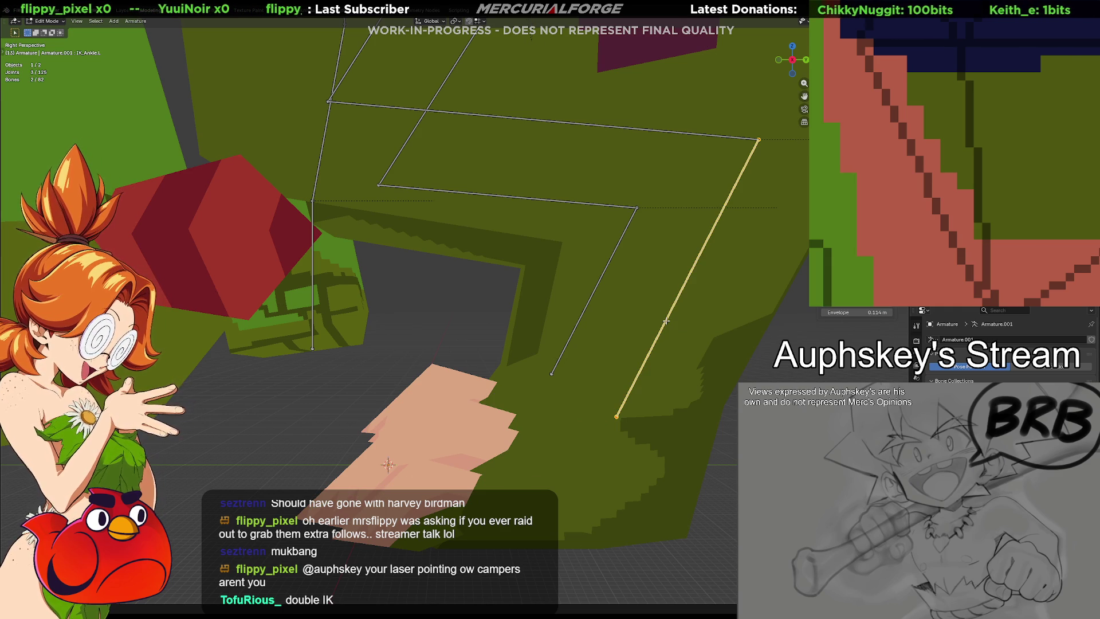
key(alt+a)
scroll(727, 428, down, 5)
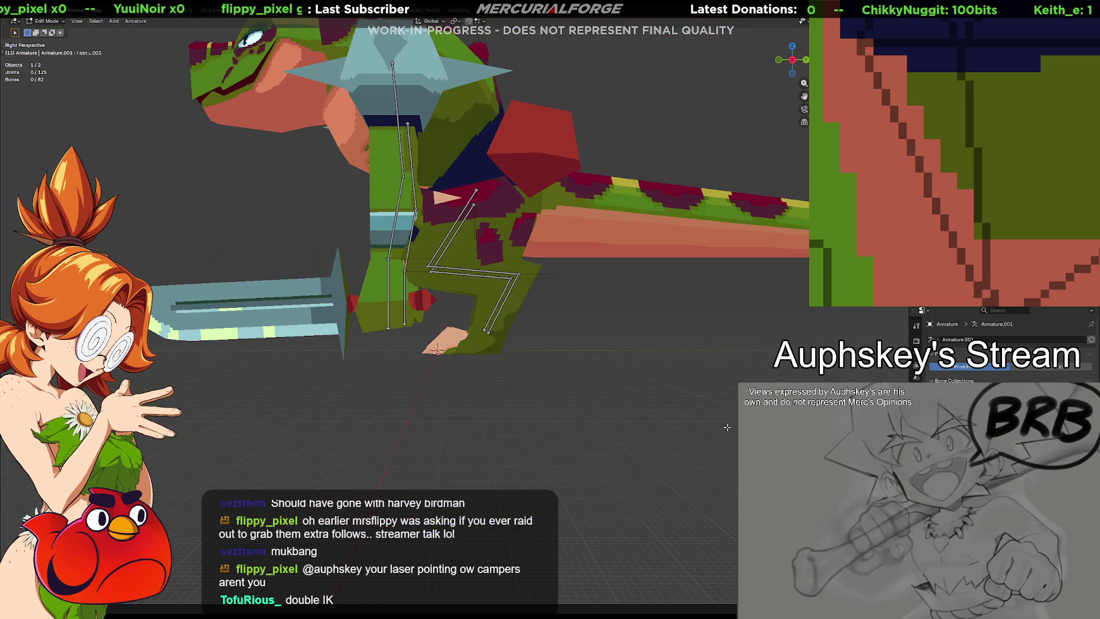
scroll(692, 411, up, 1)
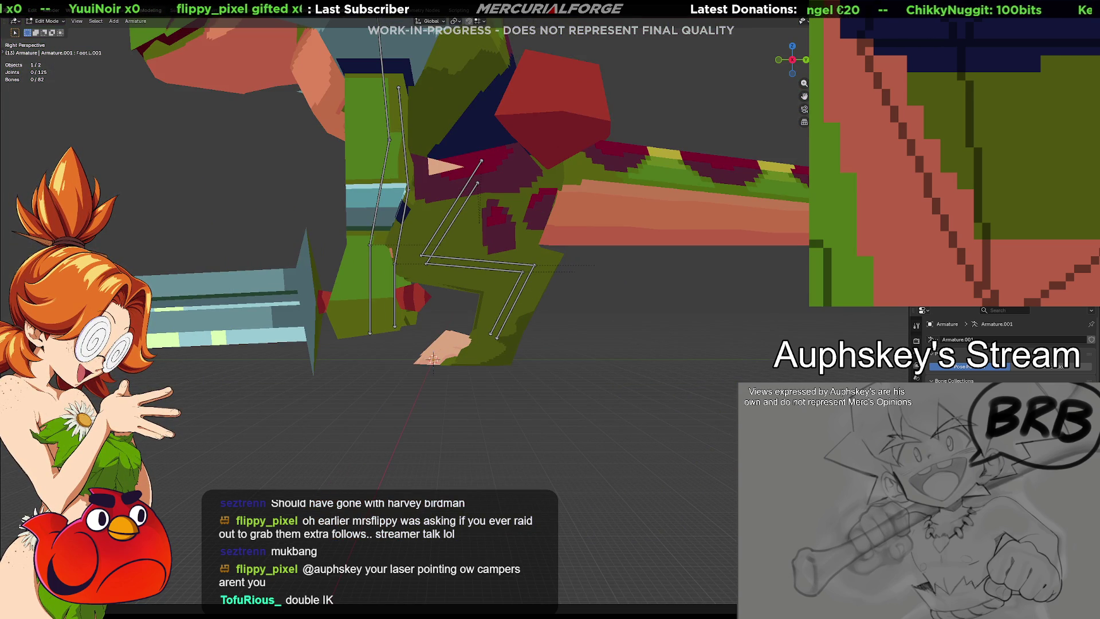
Step: Unhide all armature bones and select the Foot.L.001 bone
key(ctrl+tab)
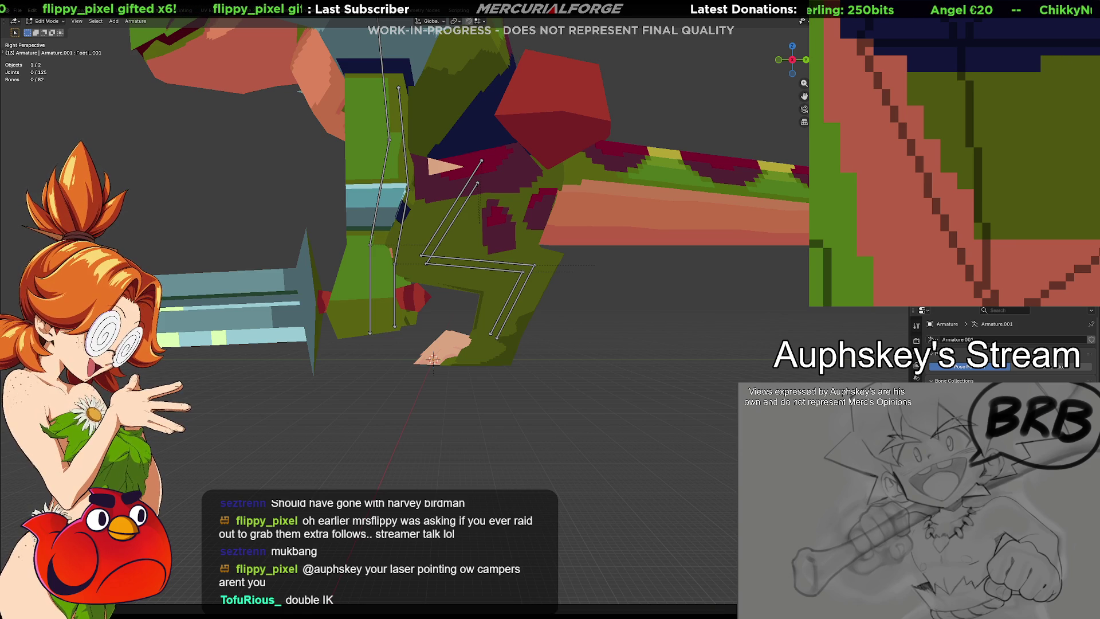
key(alt+h)
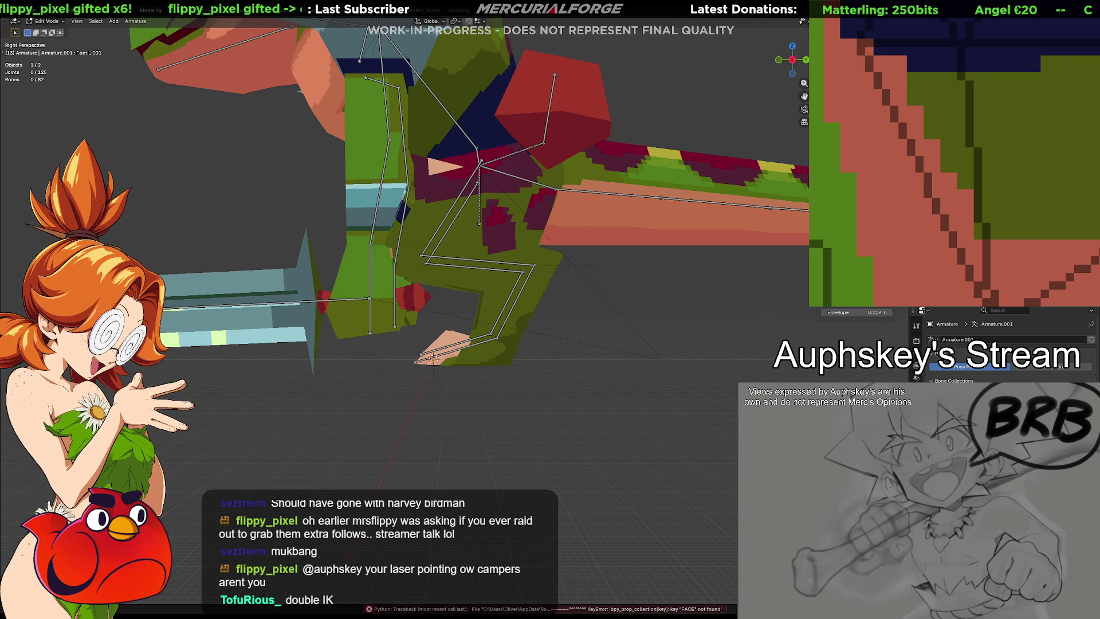
scroll(543, 420, up, 6)
click(523, 401)
click(519, 404)
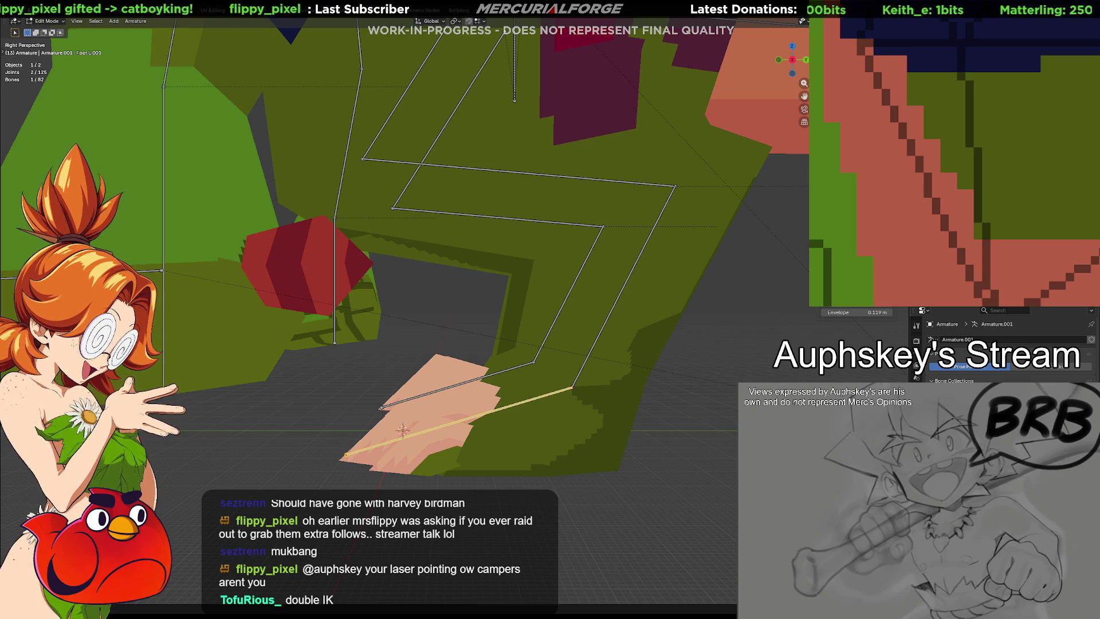
click(562, 410)
click(532, 400)
scroll(1005, 348, down, 5)
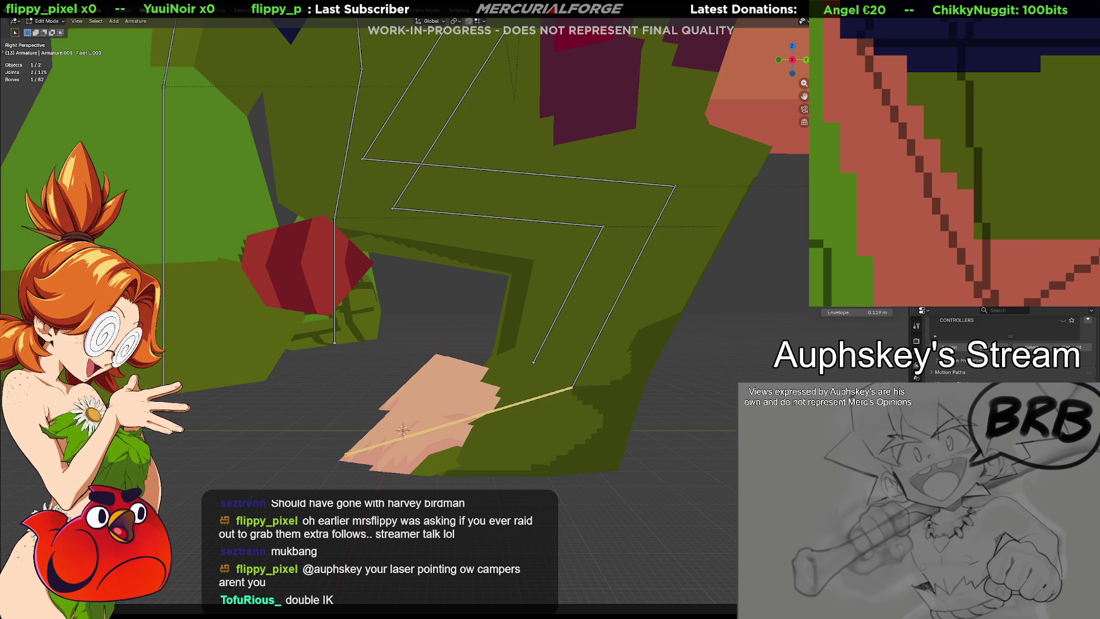
middle_drag(569, 364, 579, 375)
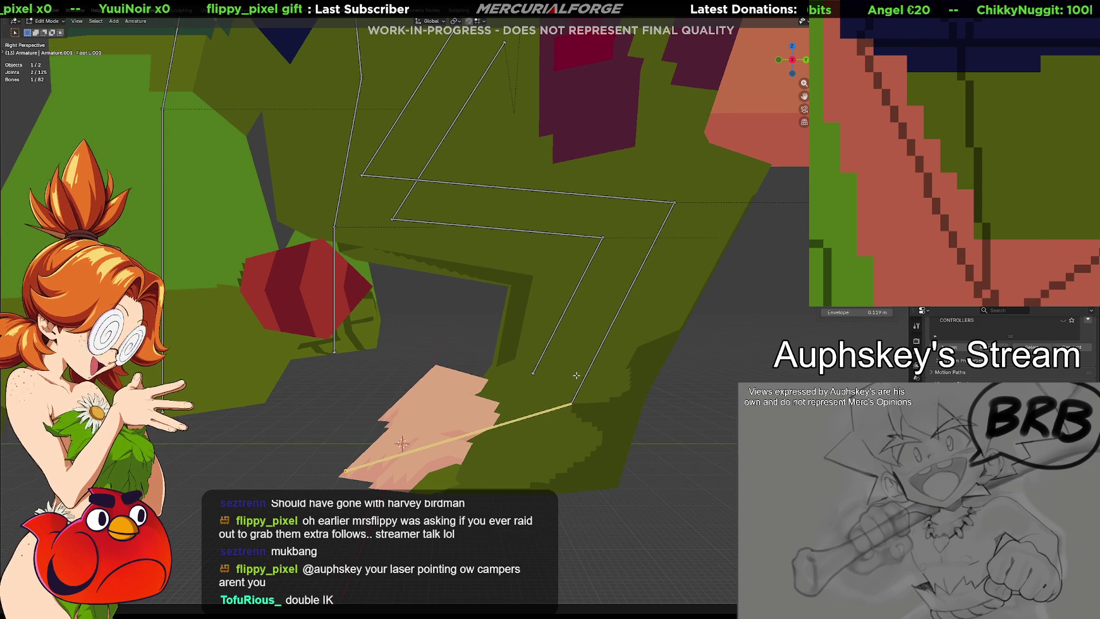
scroll(581, 379, down, 3)
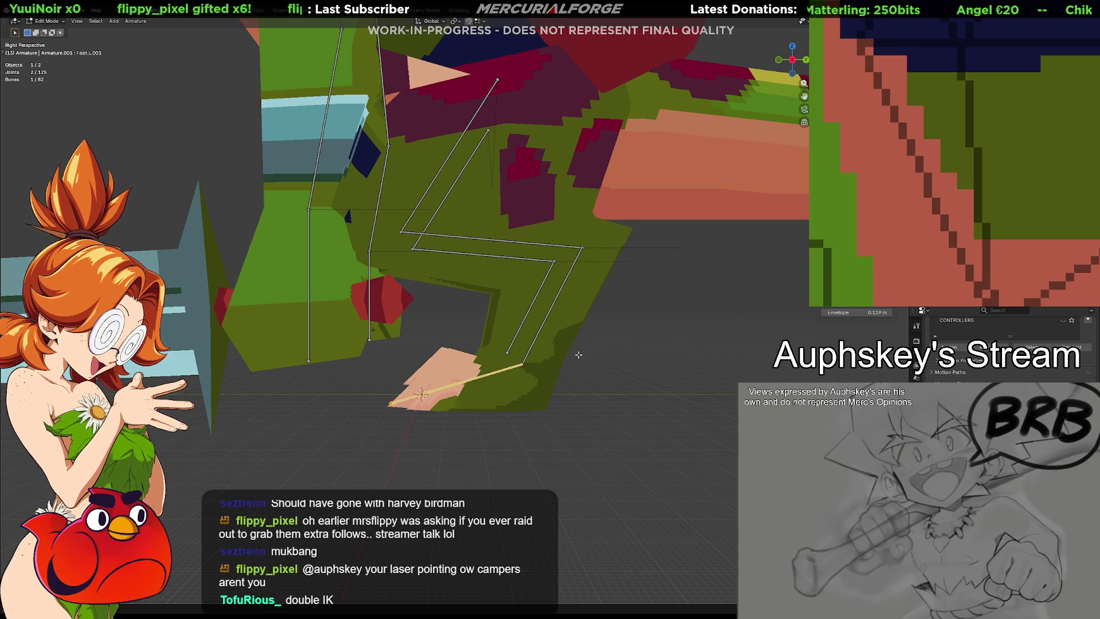
scroll(578, 354, up, 2)
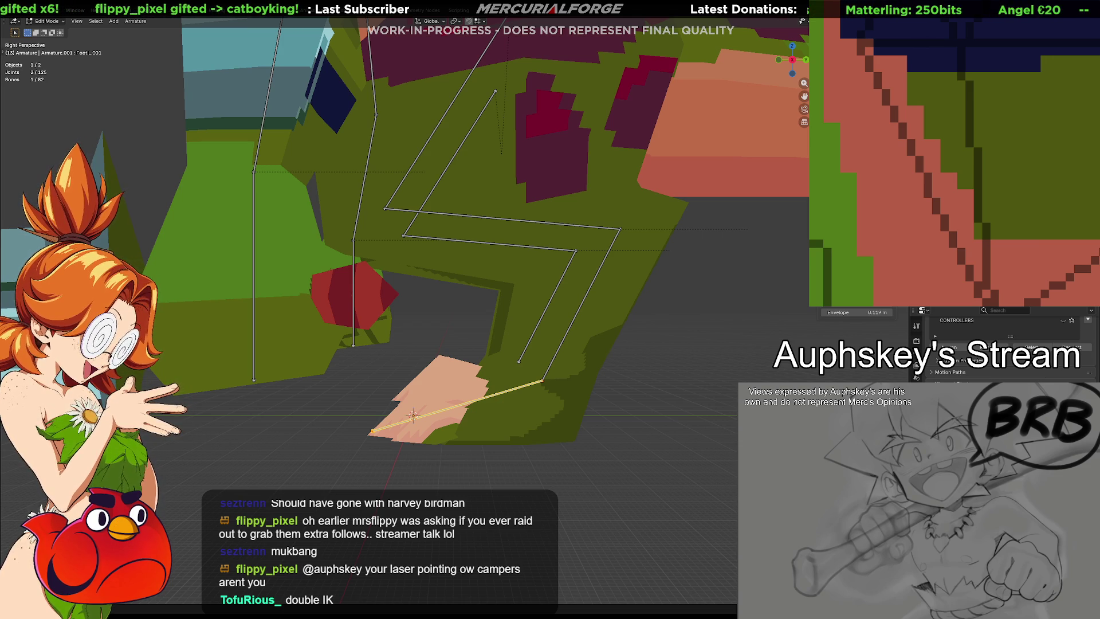
Step: Inspect the Foot.L.001 bone properties and switch to the armature's data properties
click(916, 324)
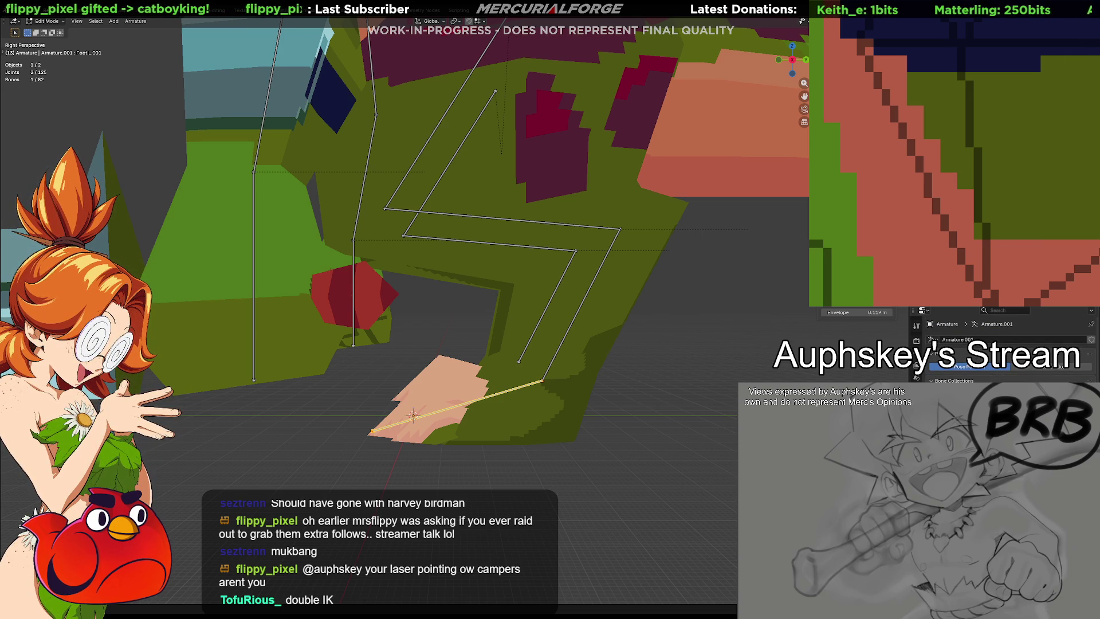
click(916, 340)
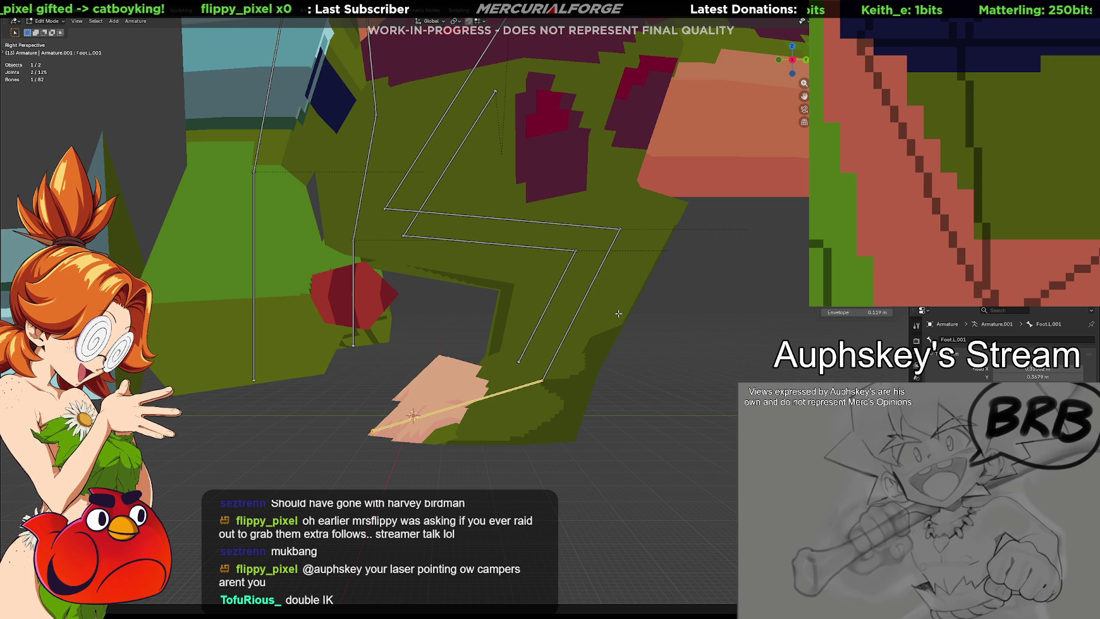
middle_drag(610, 302, 773, 373)
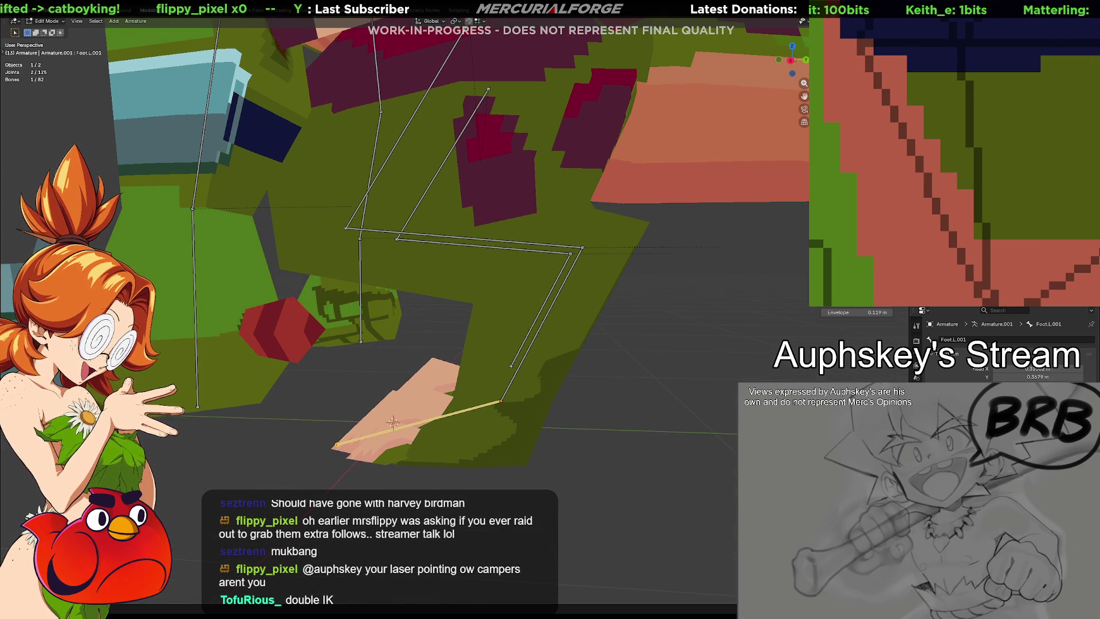
Step: Reveal hidden bones, switch the armature to pose mode and select the IK foot control
click(916, 330)
key(alt+h)
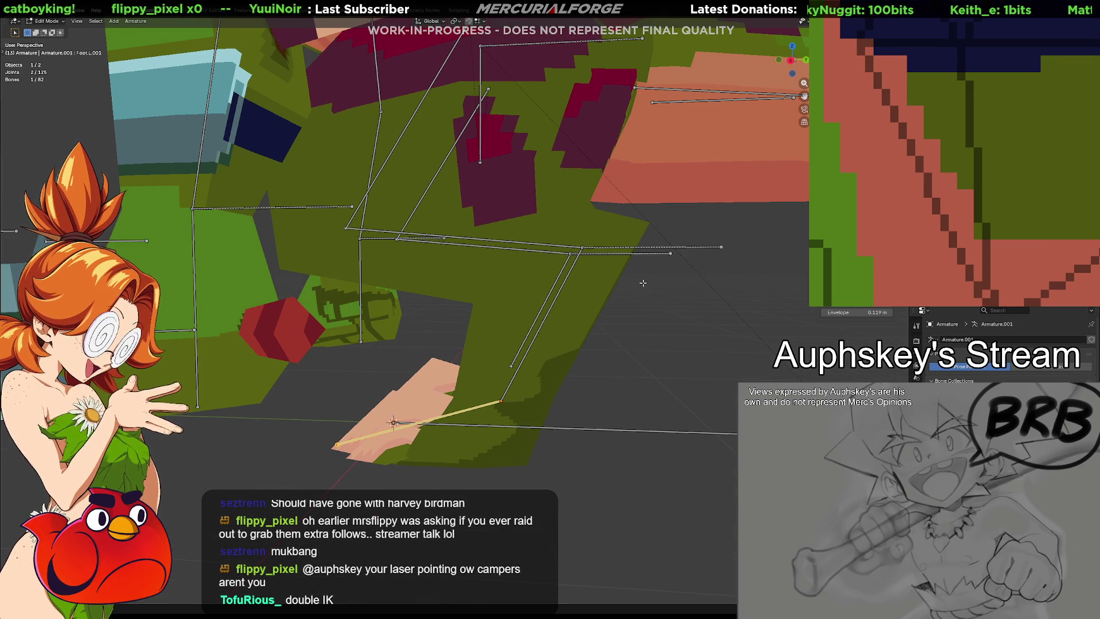
middle_drag(642, 282, 646, 317)
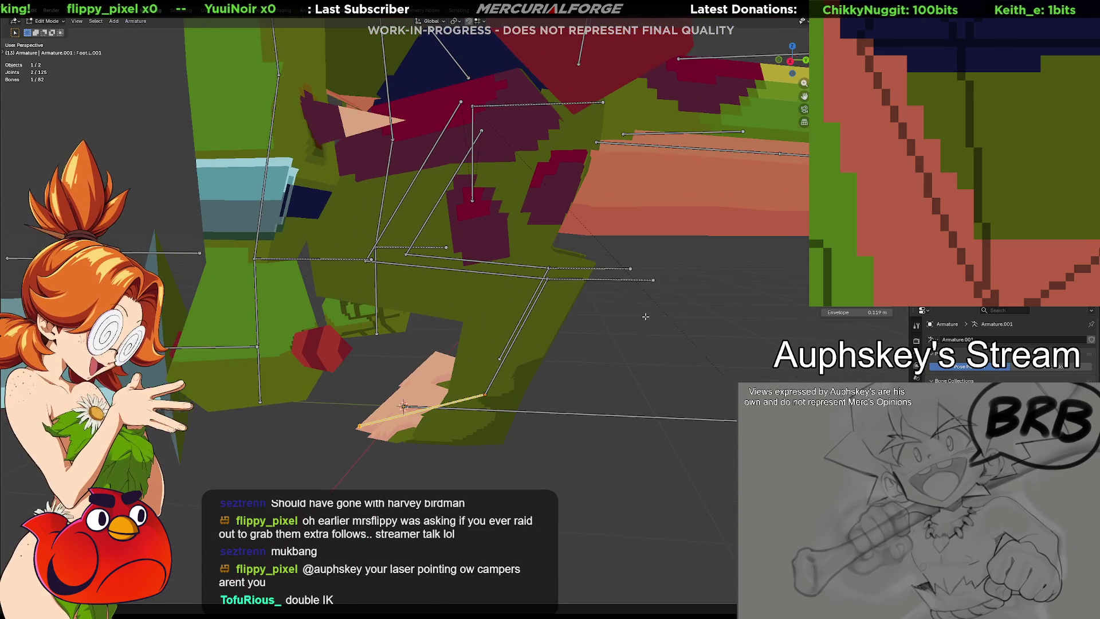
key(Tab)
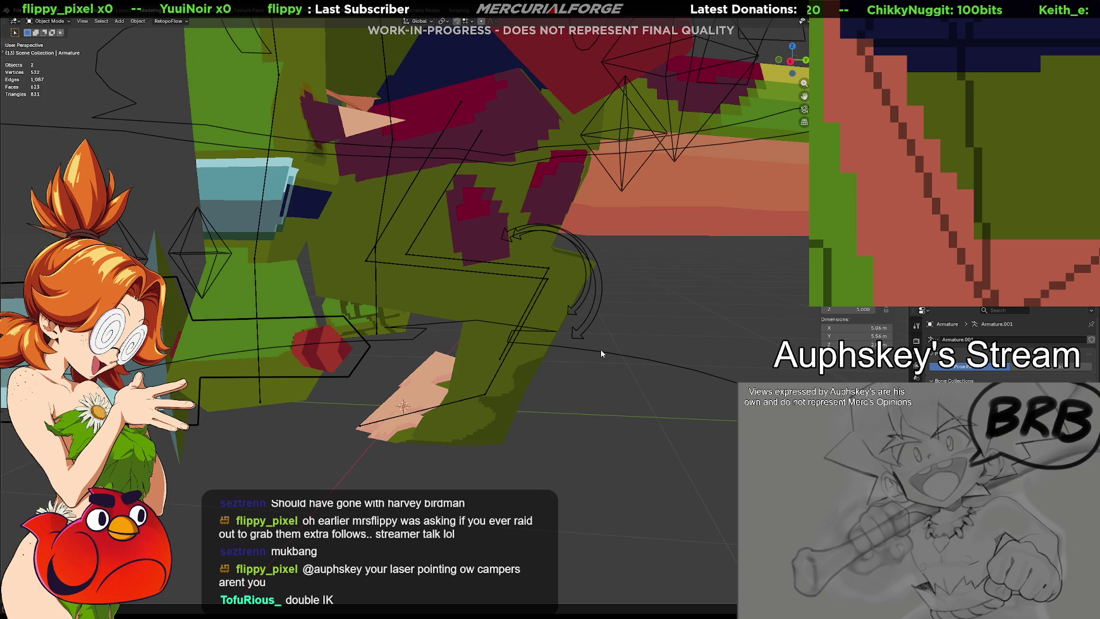
key(ctrl+Tab)
click(590, 317)
middle_drag(594, 322, 600, 310)
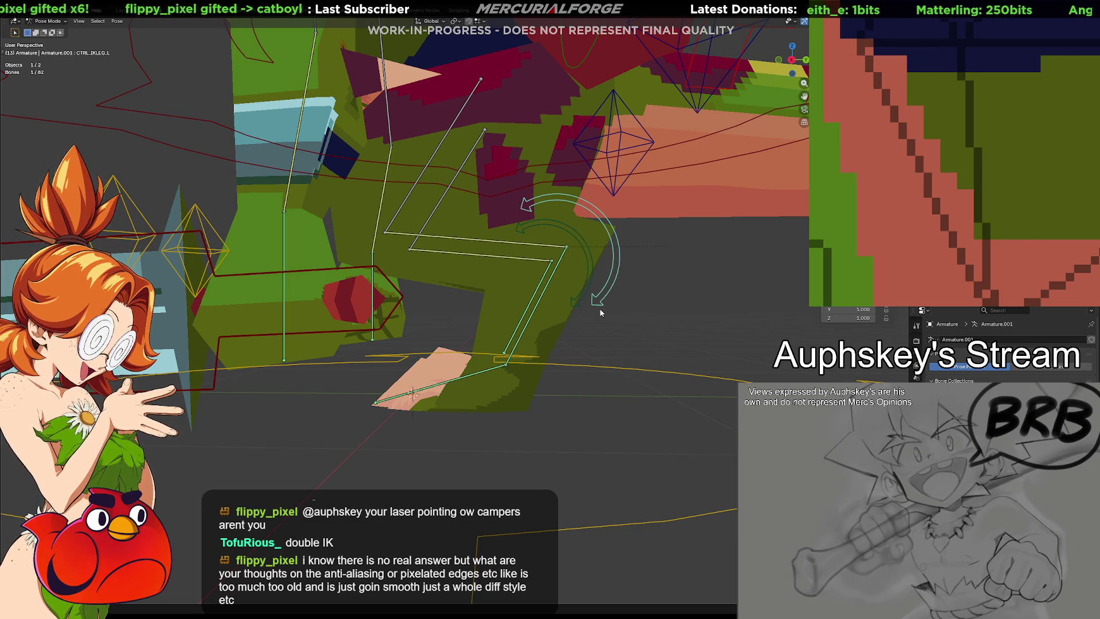
Step: Move CTRL_IKLEG.L down and forward to stretch the left leg, then pick Foot.L.001
key(g)
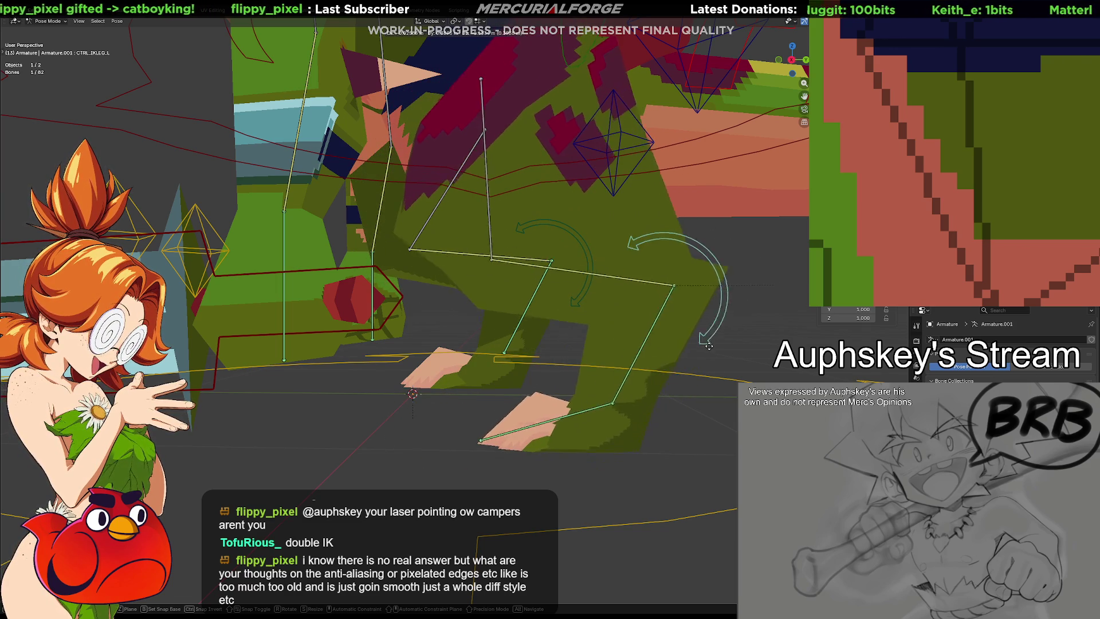
click(698, 308)
key(g)
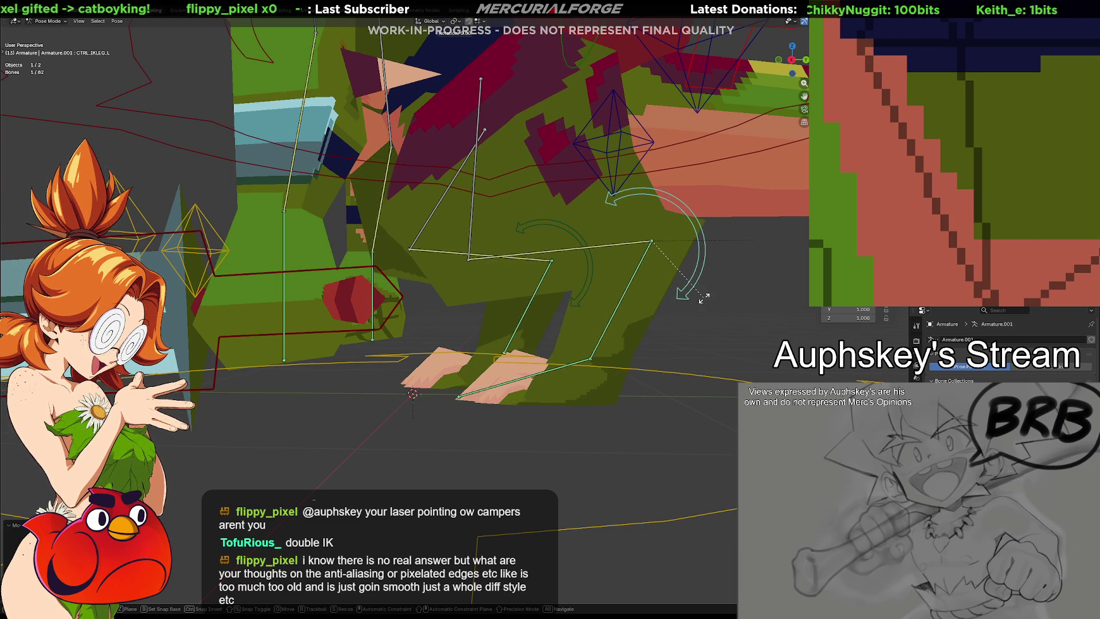
click(653, 387)
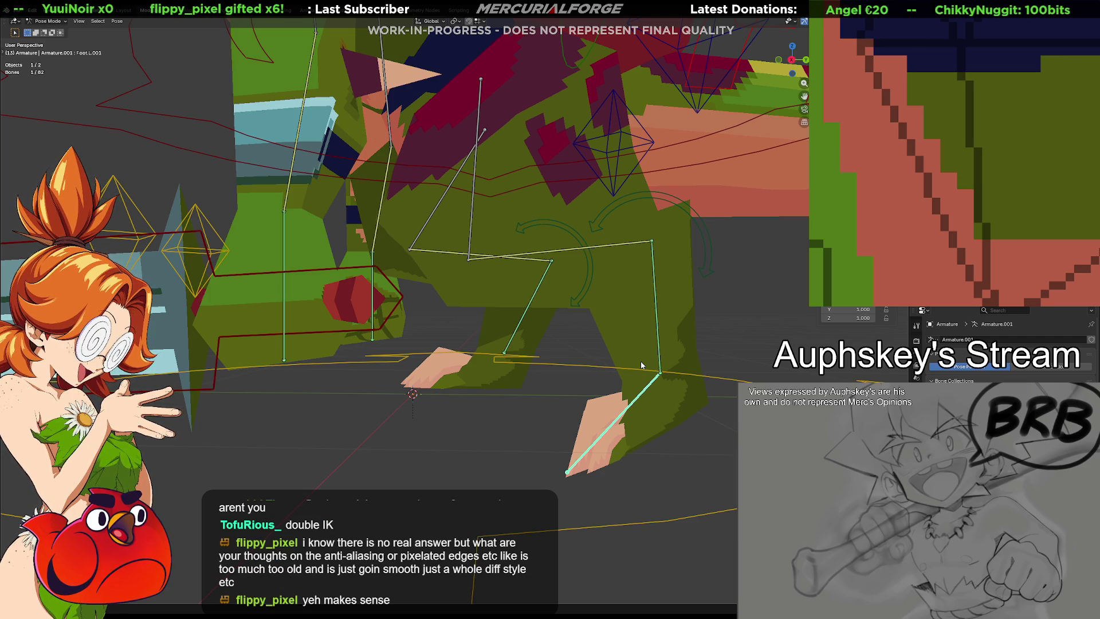
shift+middle_drag(658, 392, 635, 377)
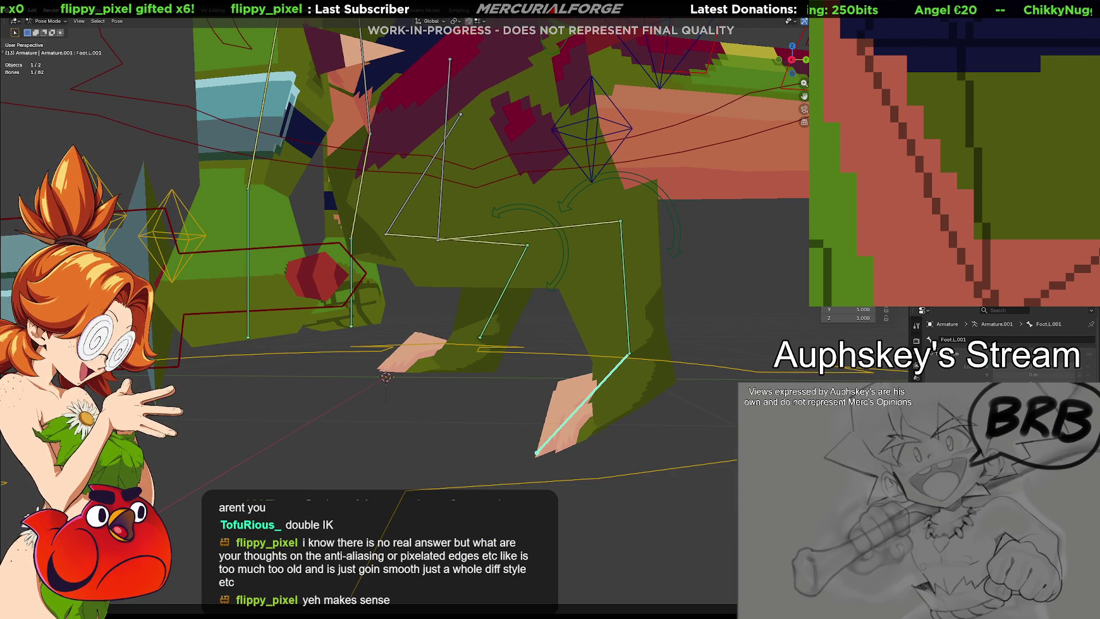
ctrl+scroll(997, 344, down, 2)
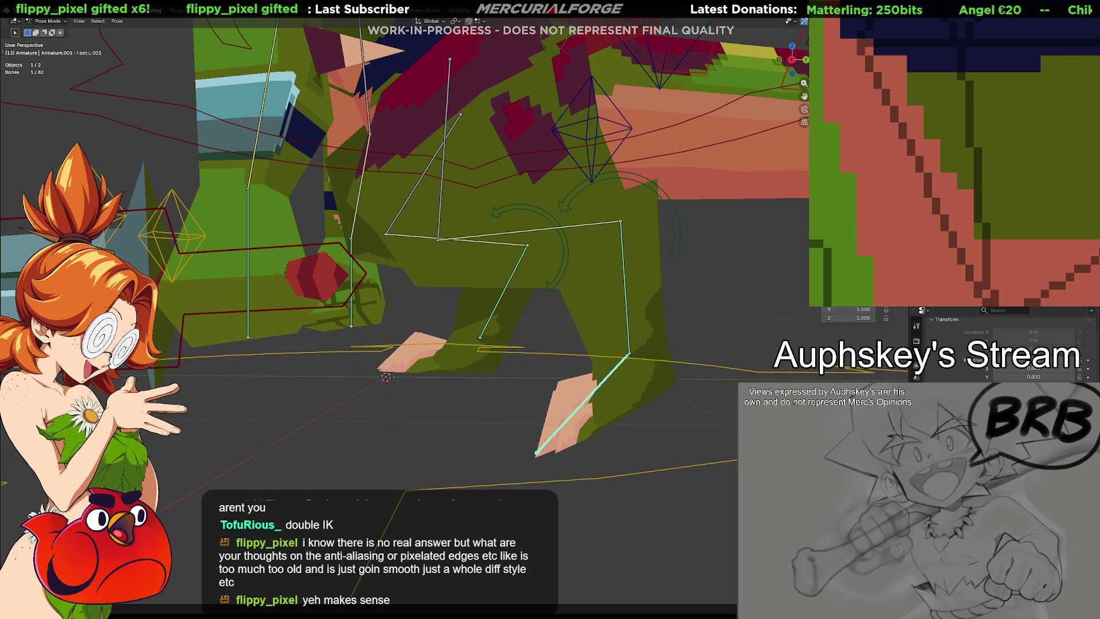
key(r)
key(Escape)
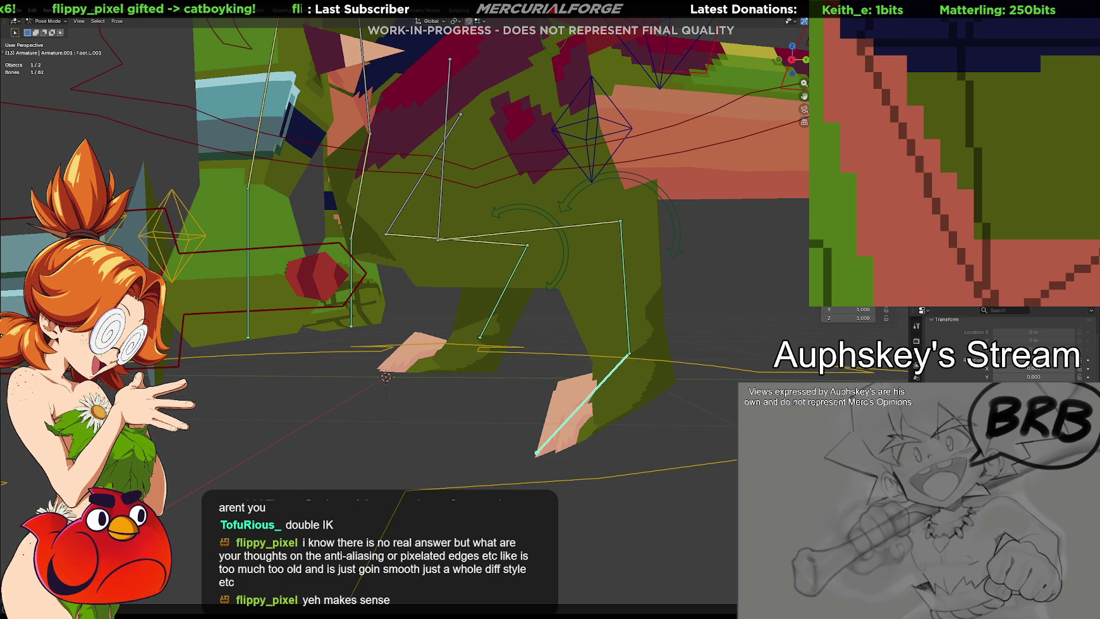
key(r)
key(Escape)
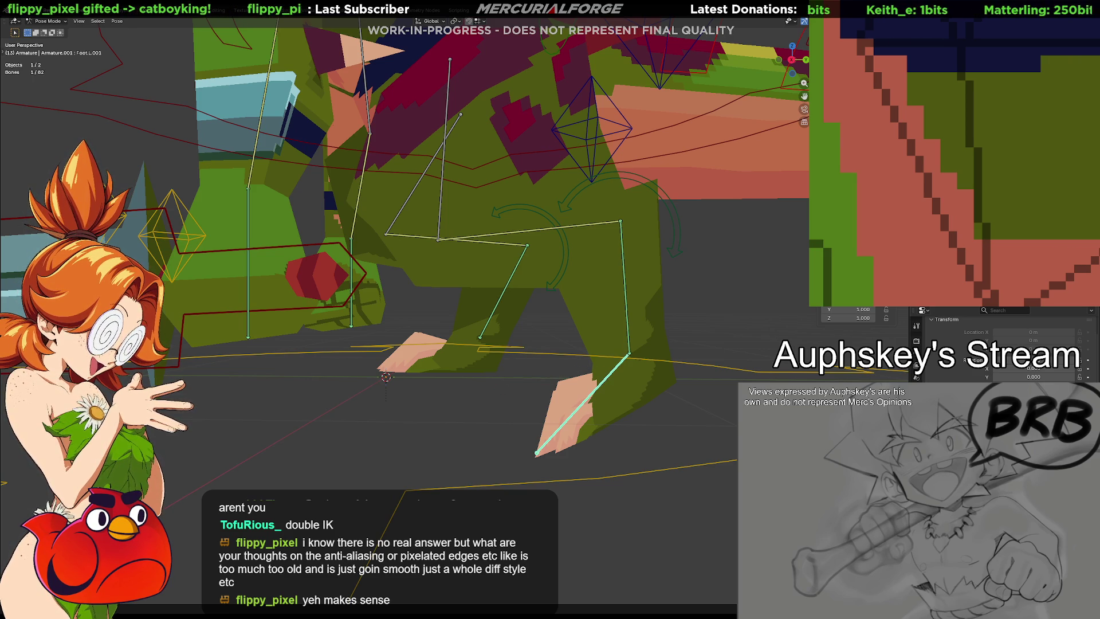
middle_drag(655, 371, 595, 381)
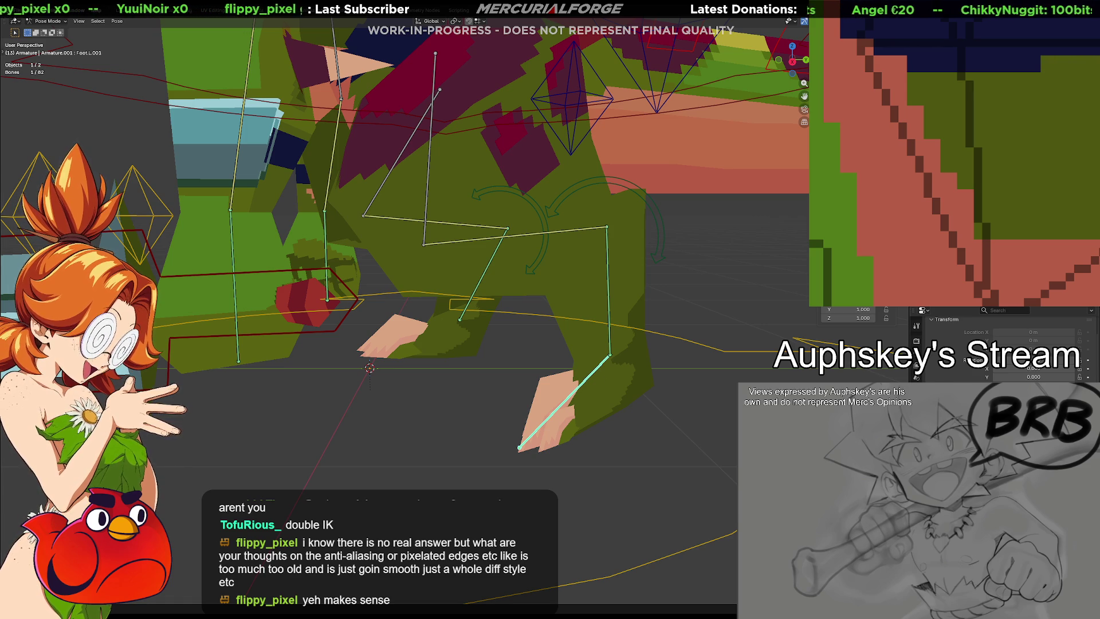
Step: Pick the IK bone collection, select two leg bones and dismiss the constraint list without adding one
click(916, 365)
click(945, 379)
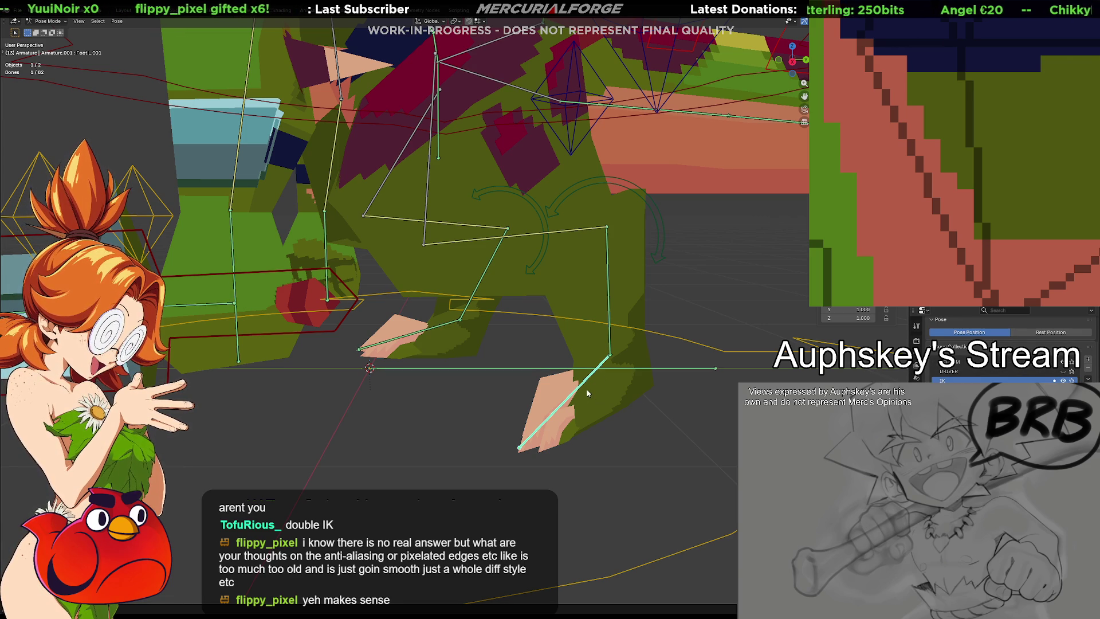
middle_drag(558, 390, 581, 396)
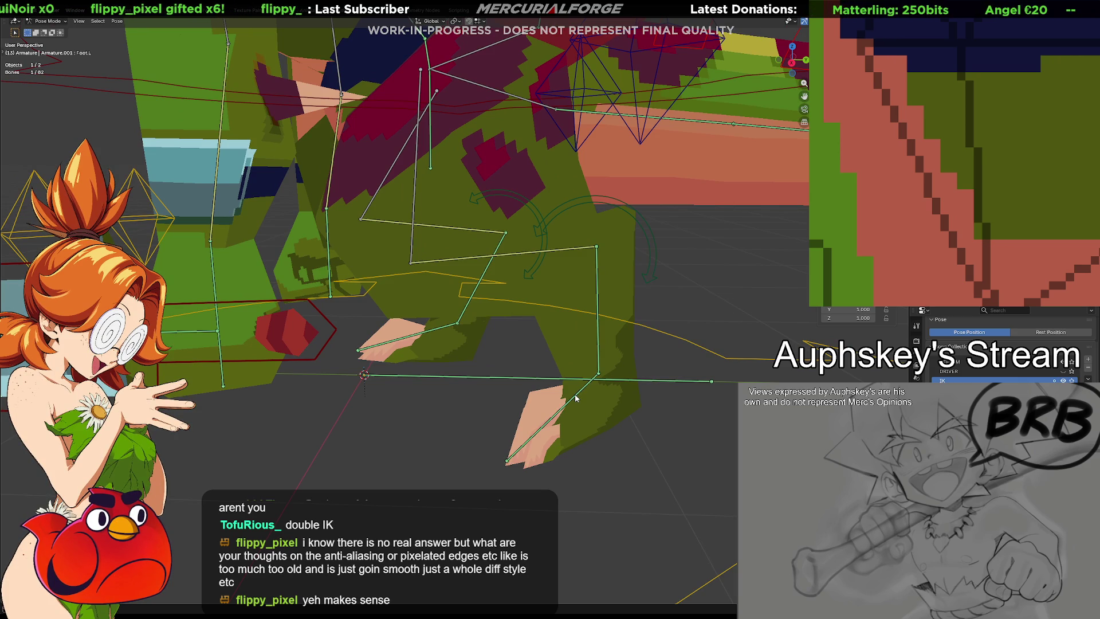
shift+click(577, 397)
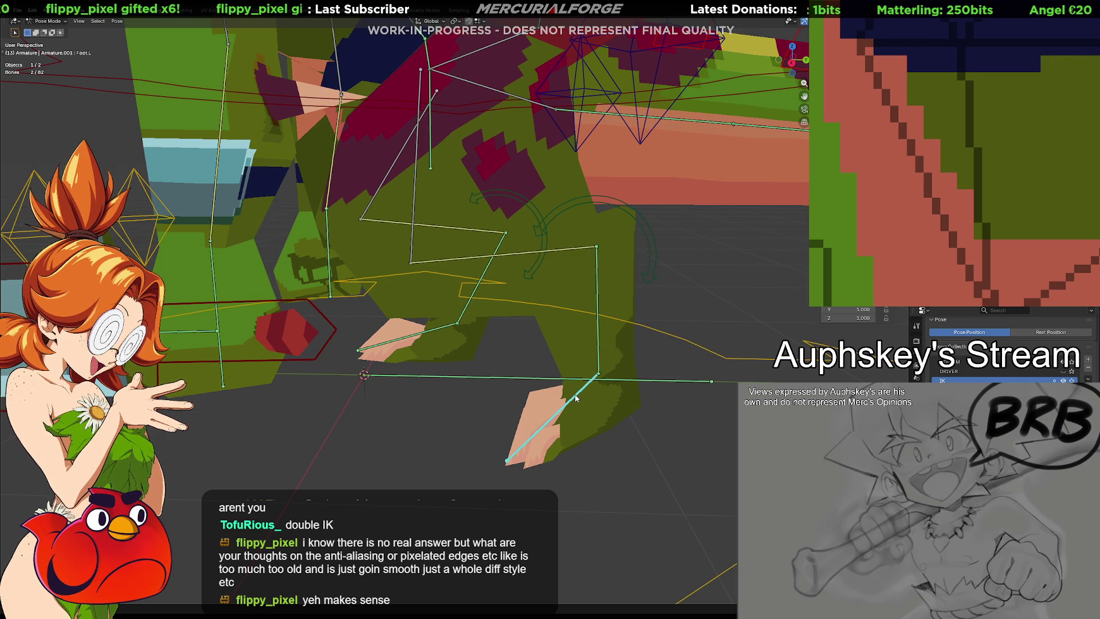
key(ctrl+shift+c)
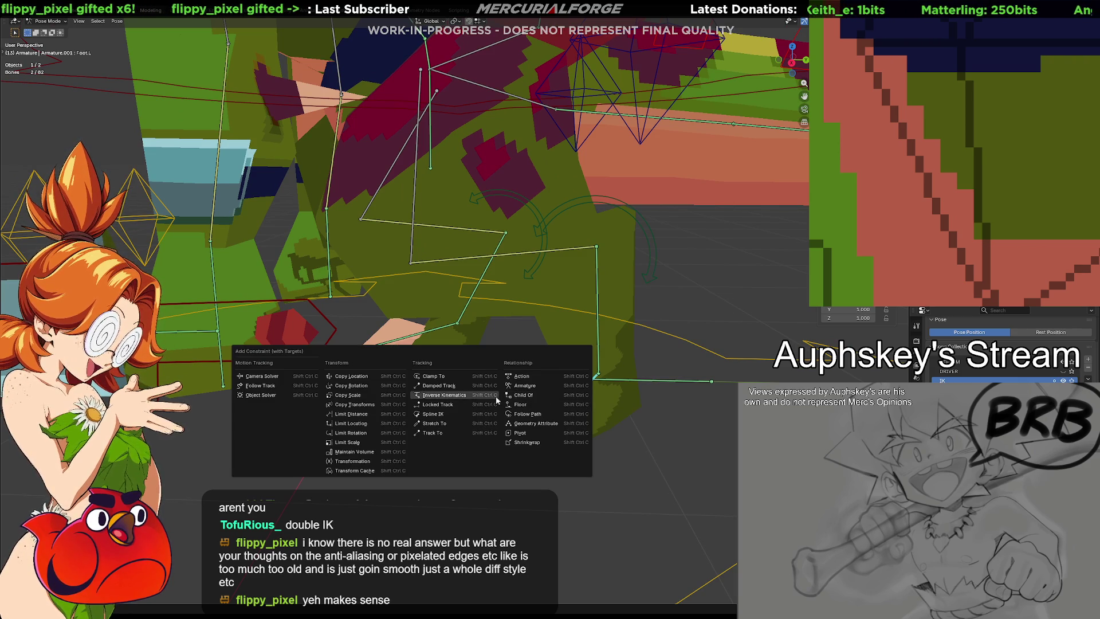
key(Escape)
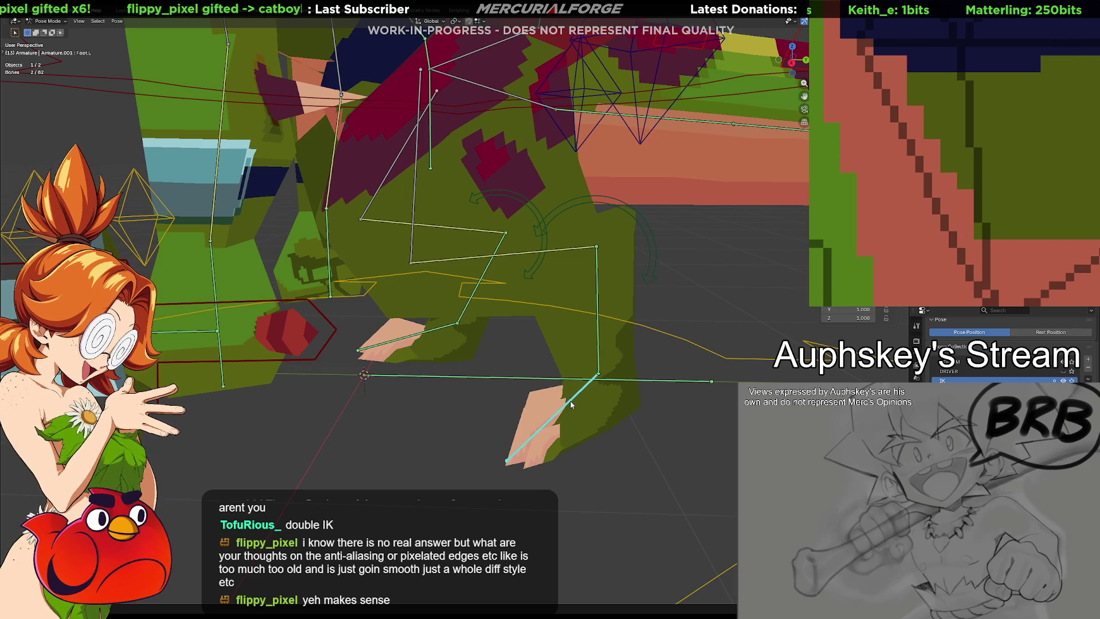
Step: Clear the selection and reselect the Foot.L.001 bone
click(635, 433)
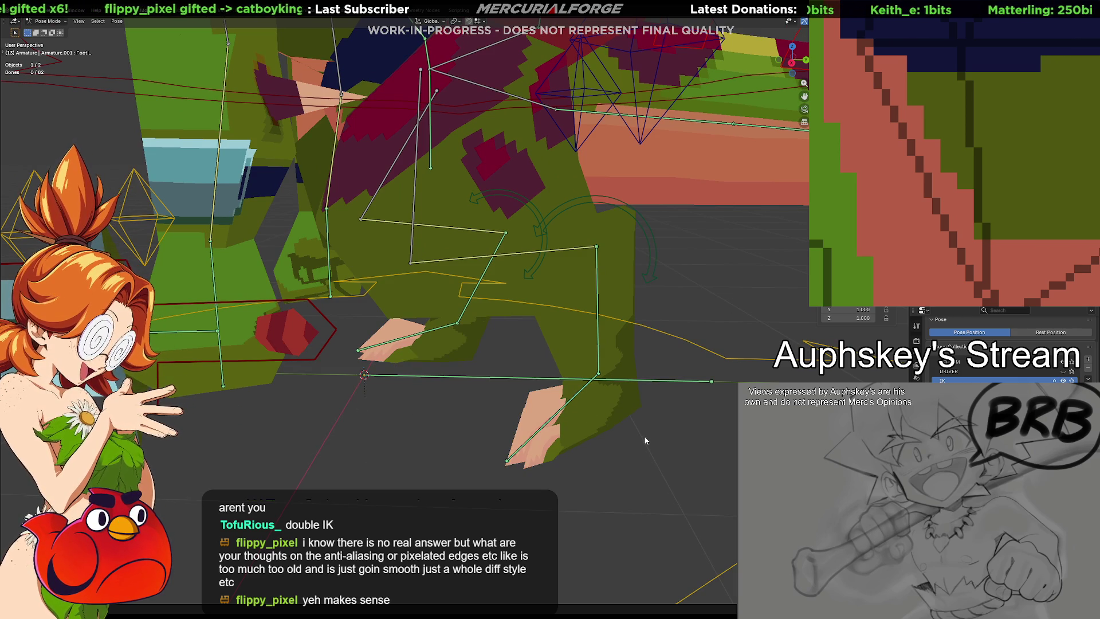
click(578, 395)
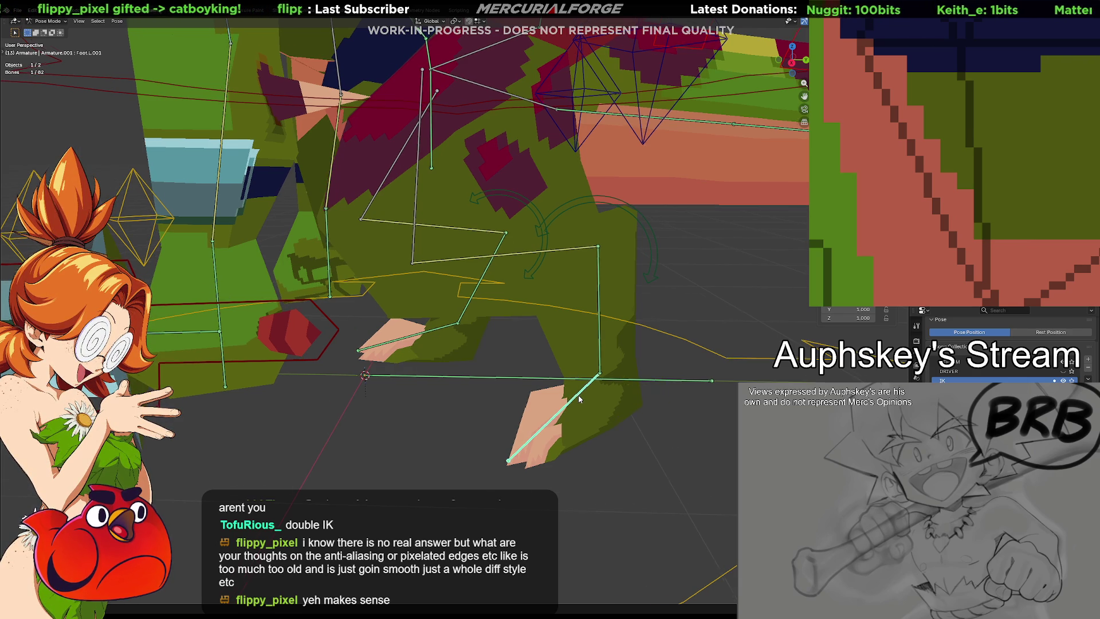
middle_drag(579, 394, 580, 389)
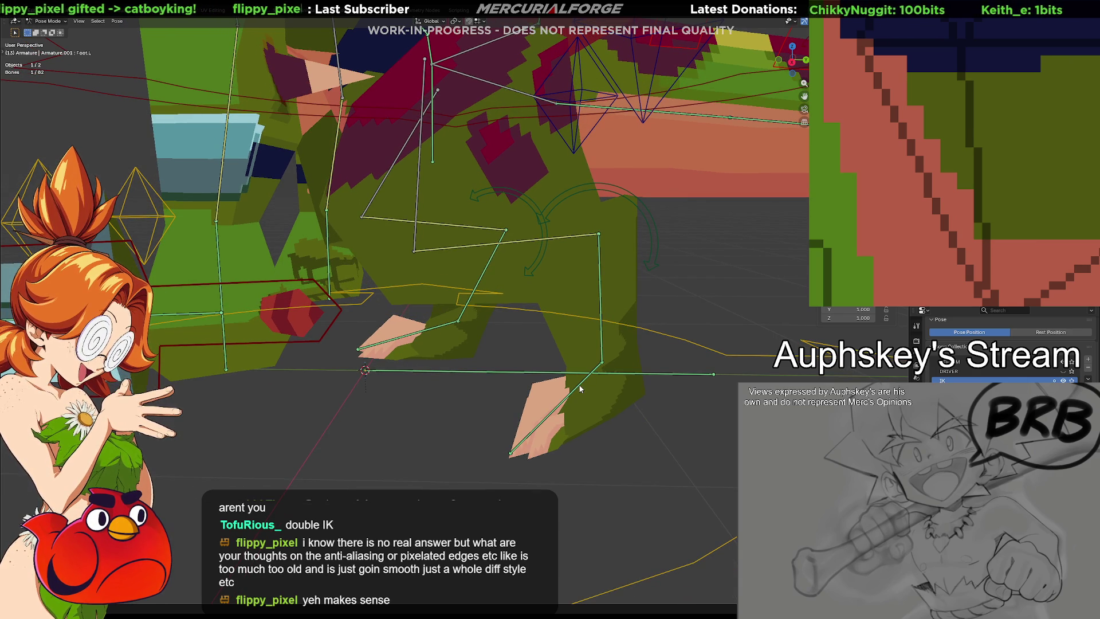
click(581, 389)
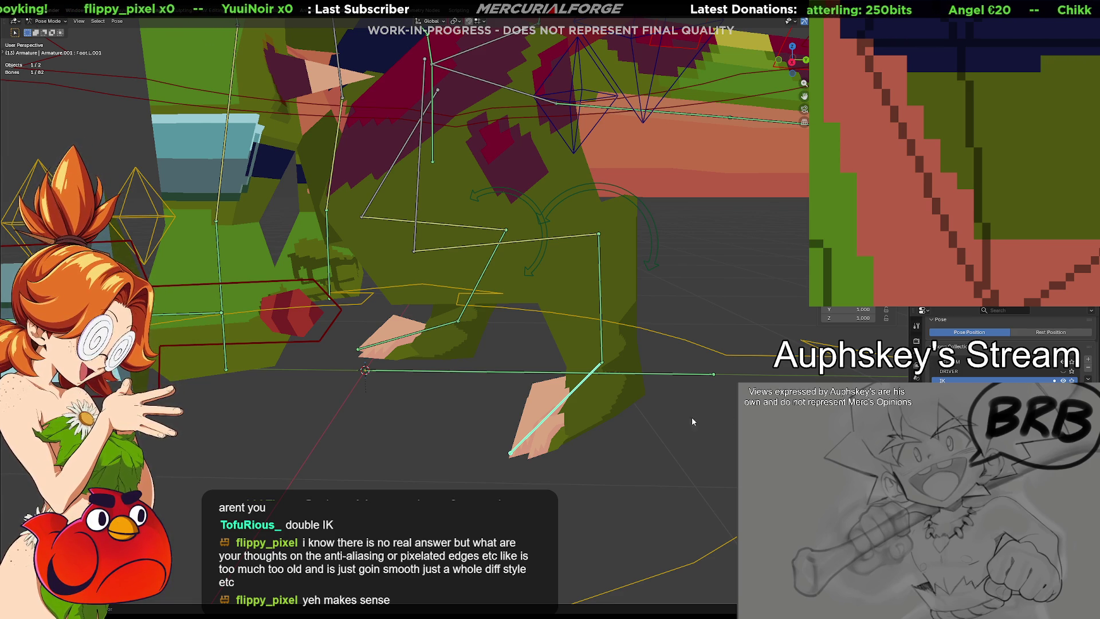
Step: Check the foot bone's Relations and briefly inspect it in edit mode
middle_drag(691, 421, 679, 391)
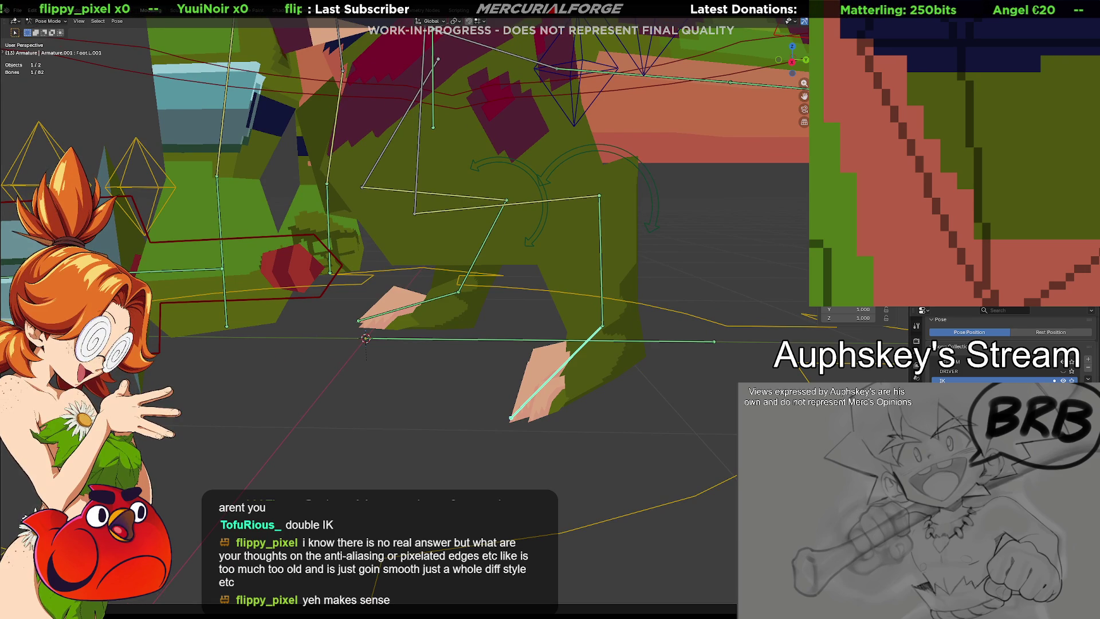
click(916, 376)
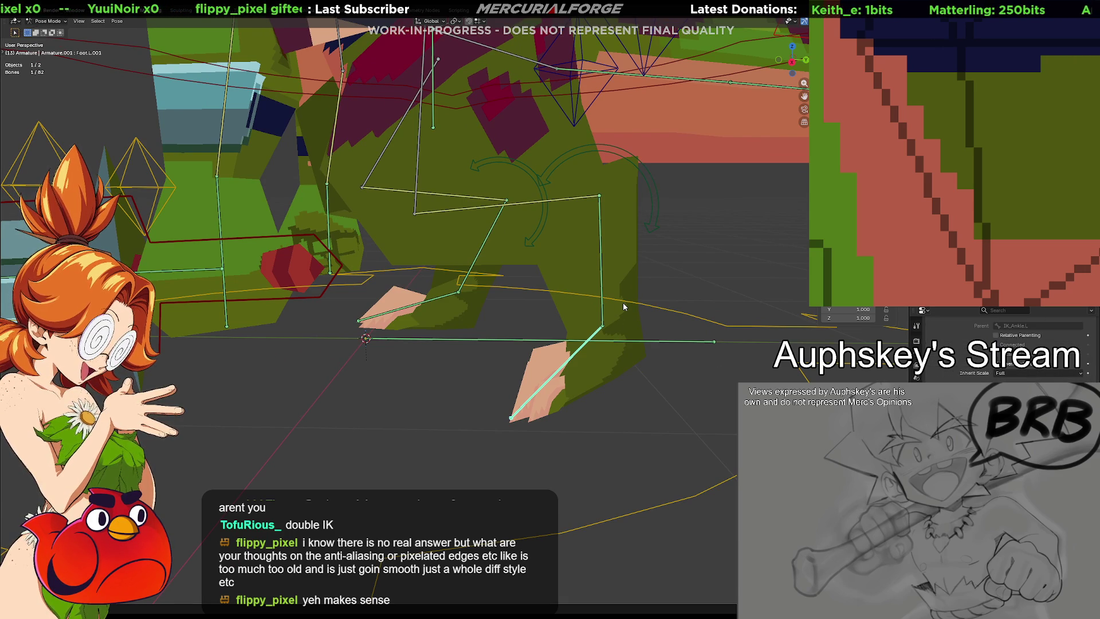
key(Tab)
middle_drag(530, 307, 653, 338)
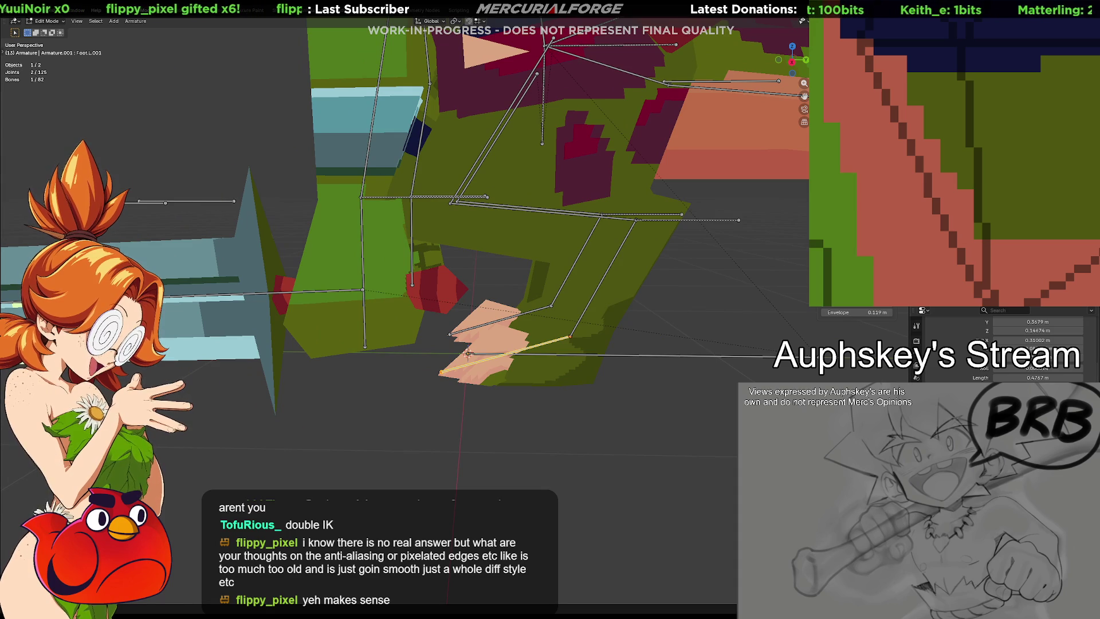
key(Tab)
Step: Stay in pose mode and view the goblin rig from the front orthographic view
mouse_move(584, 344)
middle_down()
mouse_move(630, 352)
mouse_move(553, 345)
middle_up()
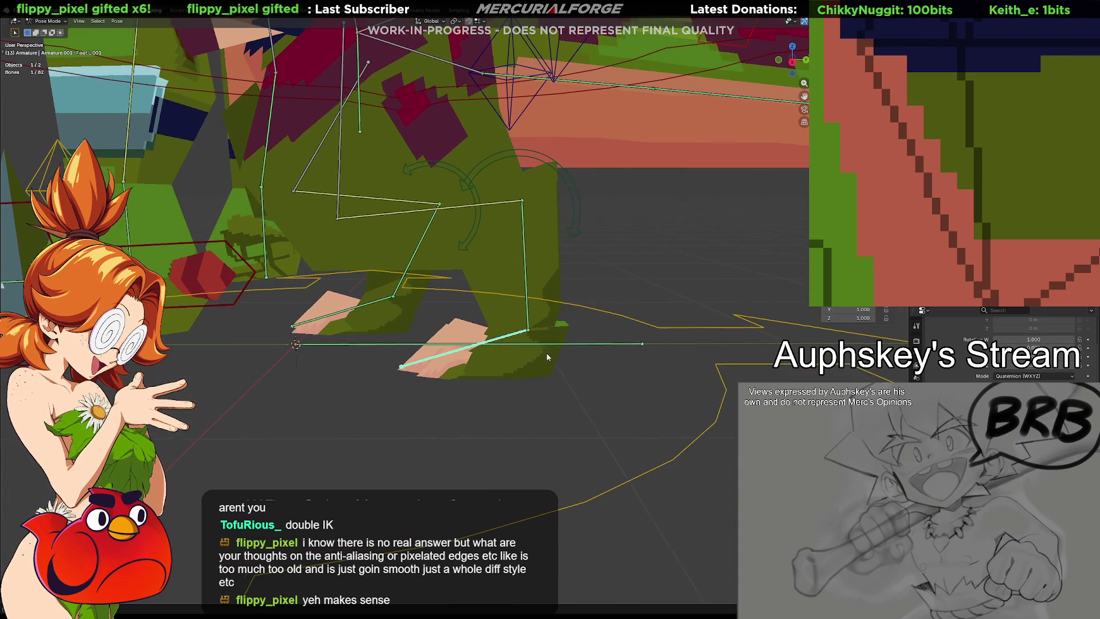
key(ctrl+Tab)
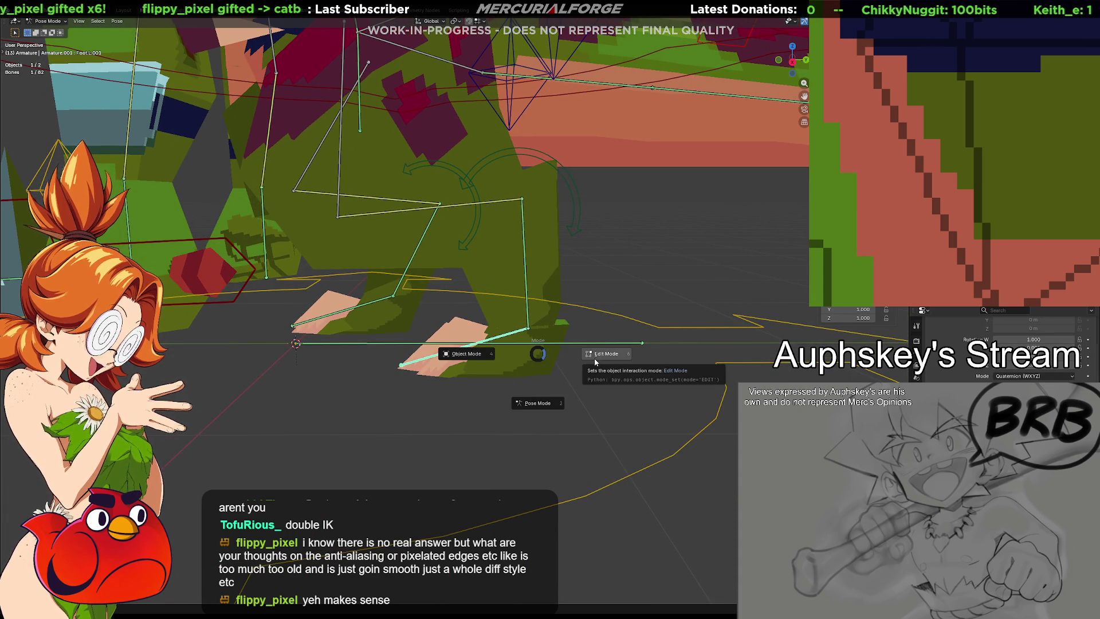
key(Escape)
middle_drag(566, 285, 536, 248)
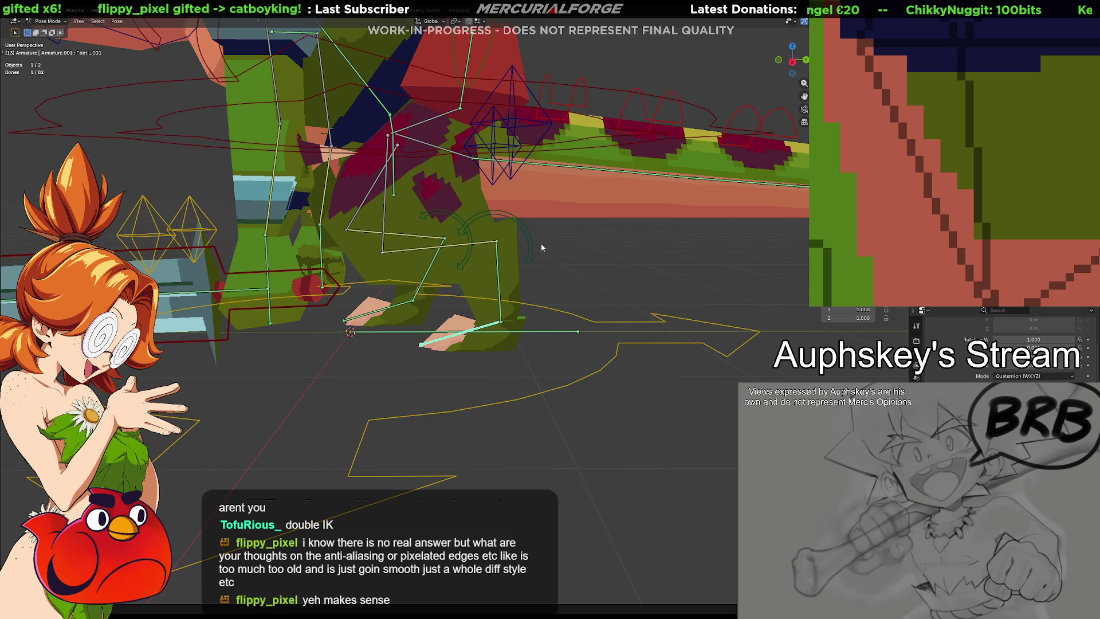
key(KP_1)
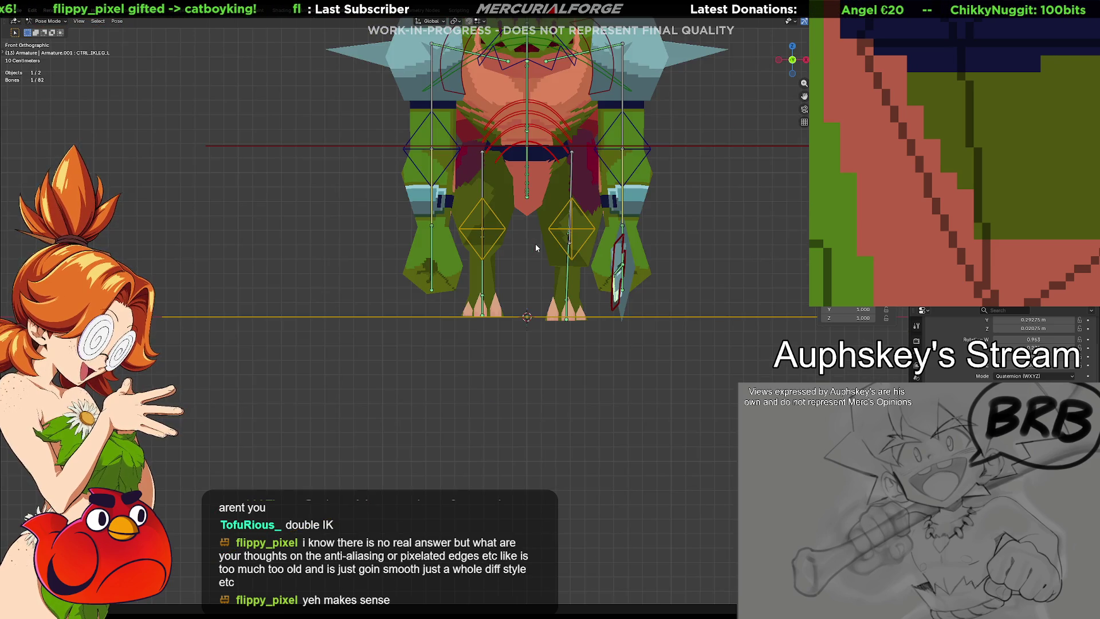
Step: From the right view, test-move the leg IK control and rotate Foot.L.001, undoing a stray move
key(KP_8)
key(KP_3)
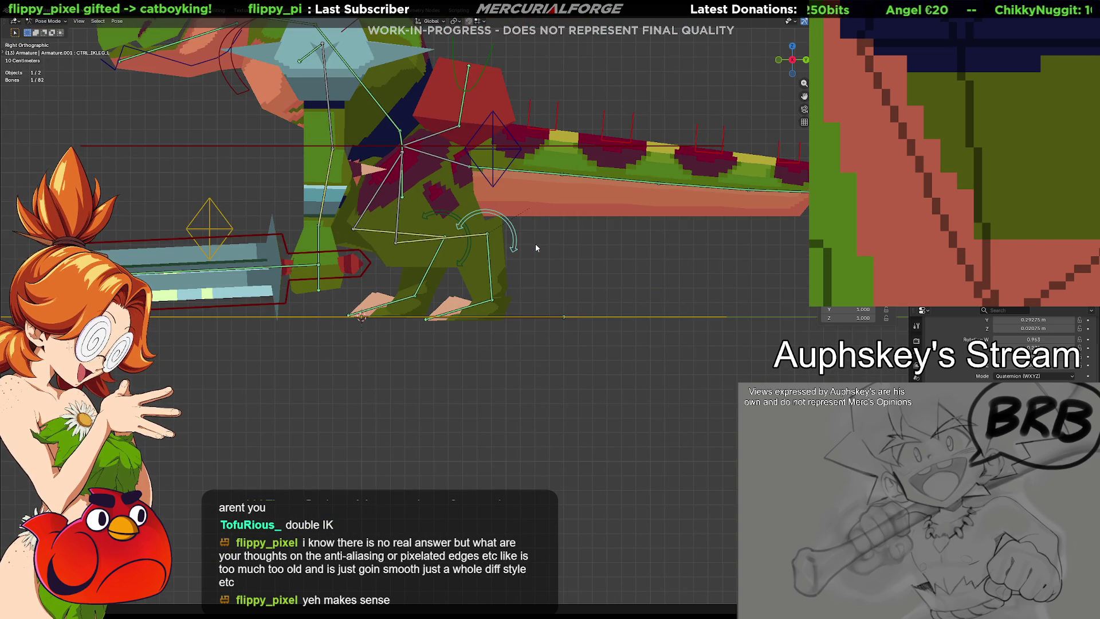
key(g)
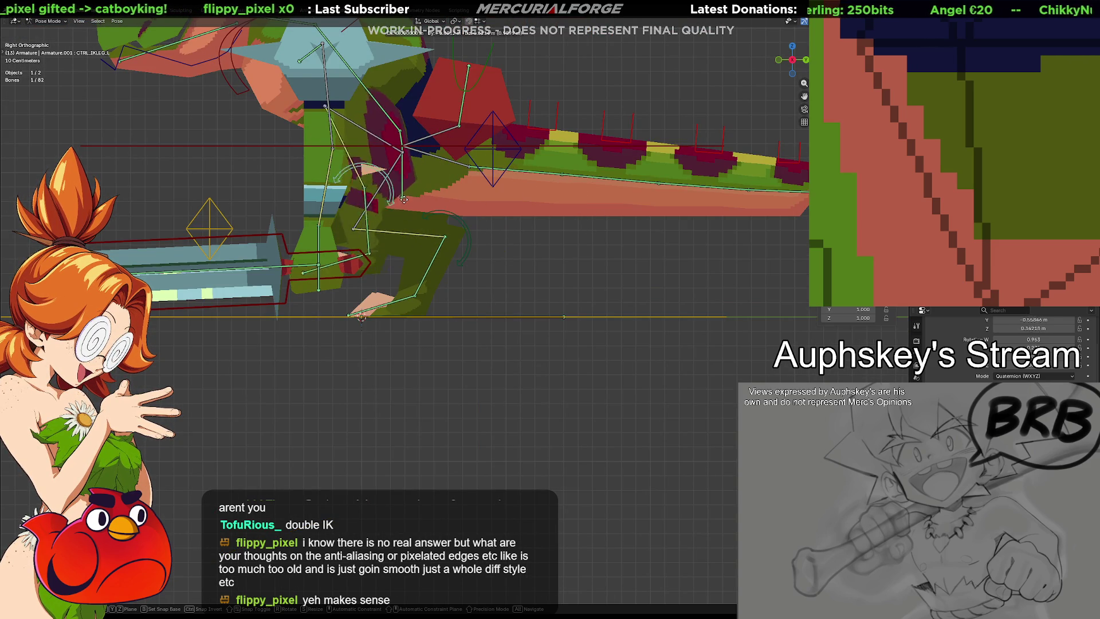
click(296, 338)
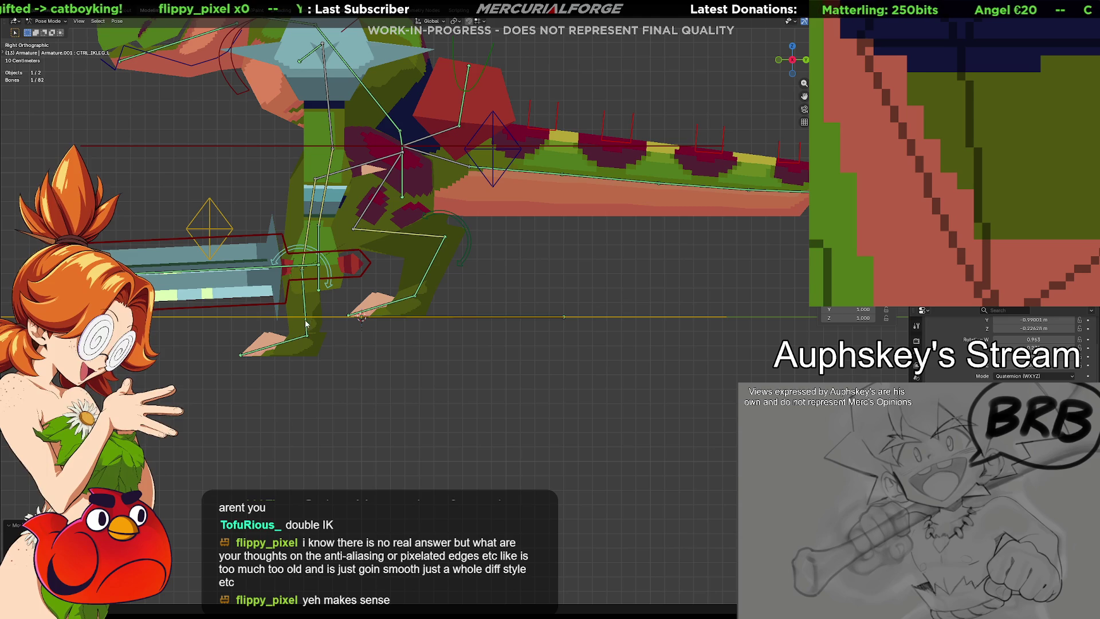
click(296, 338)
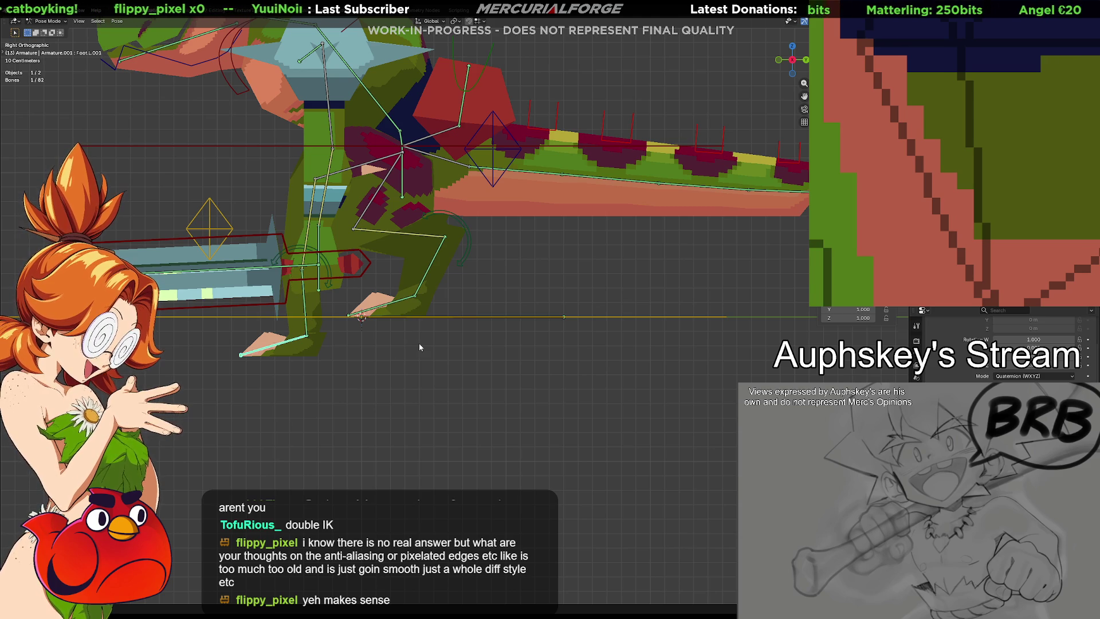
key(r)
click(404, 296)
click(324, 265)
key(g)
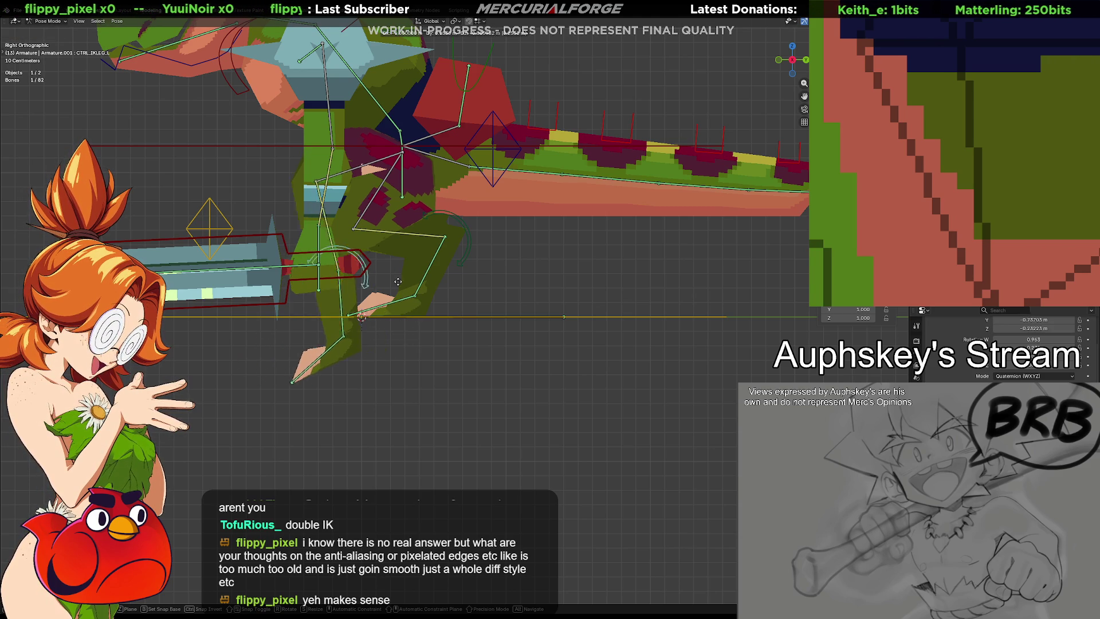
click(579, 211)
key(ctrl+z)
key(ctrl+z)
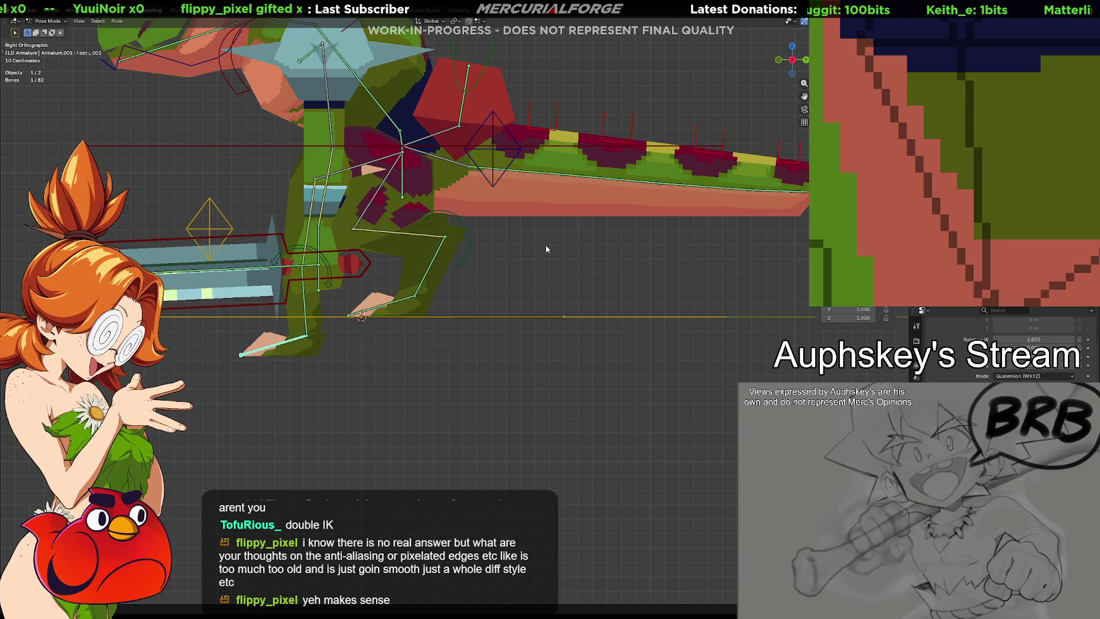
Step: Reposition the IK leg control and rotate the leg bones to check the chain bends correctly
click(322, 267)
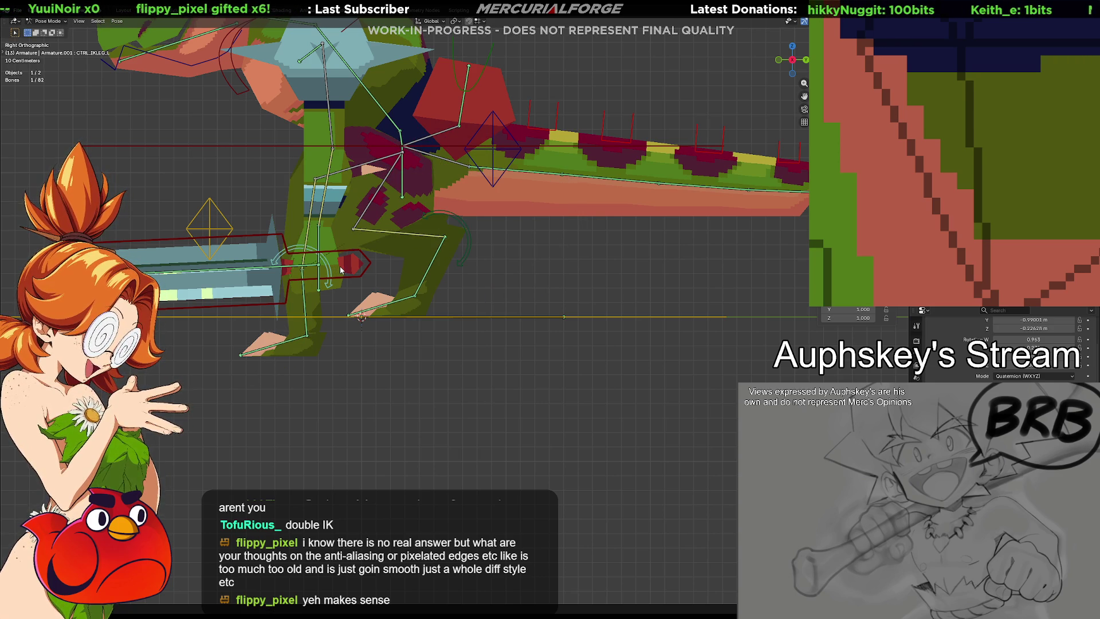
key(g)
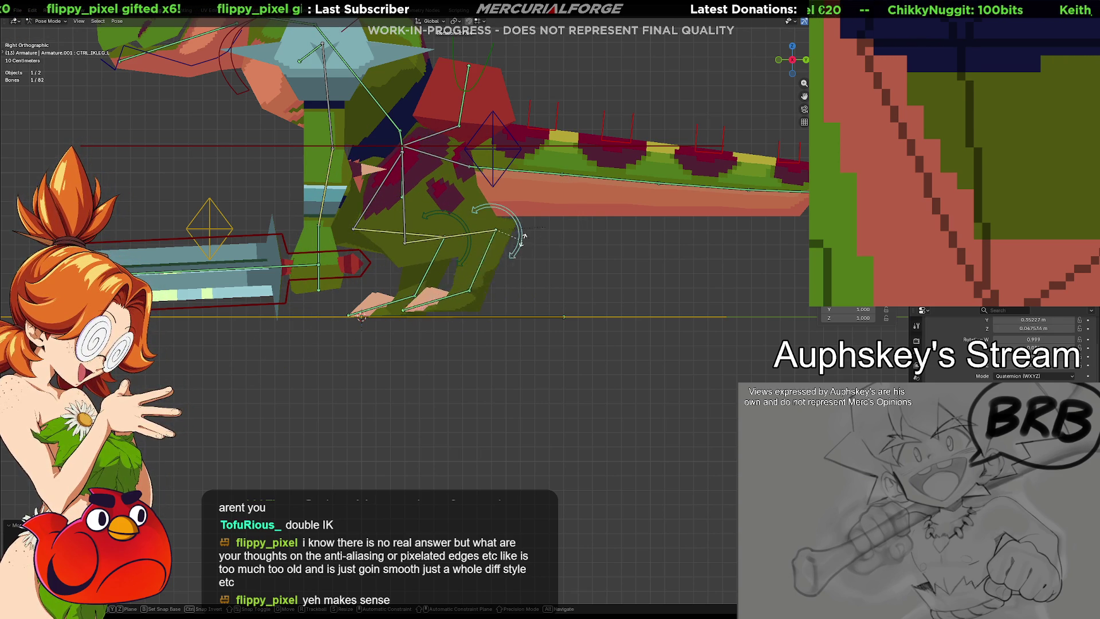
click(515, 233)
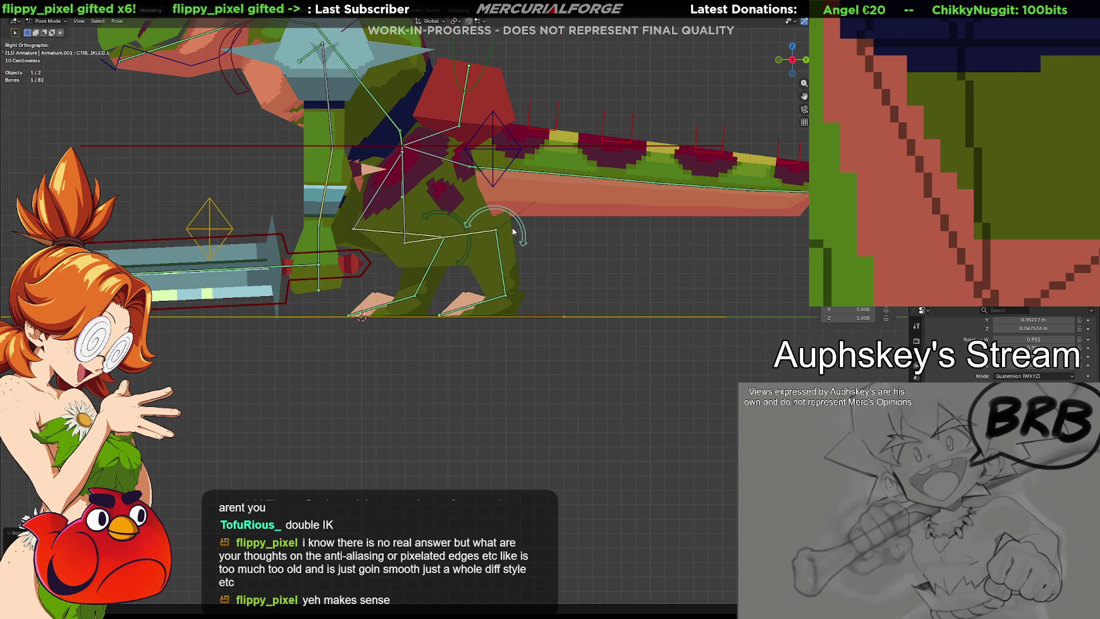
scroll(522, 248, up, 4)
key(r)
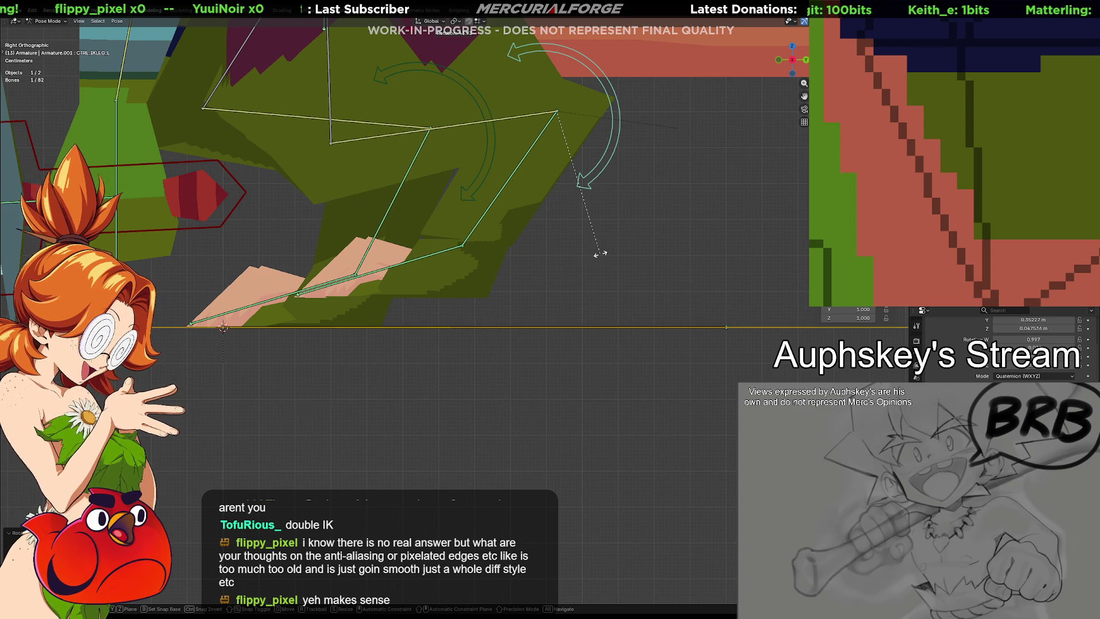
click(539, 248)
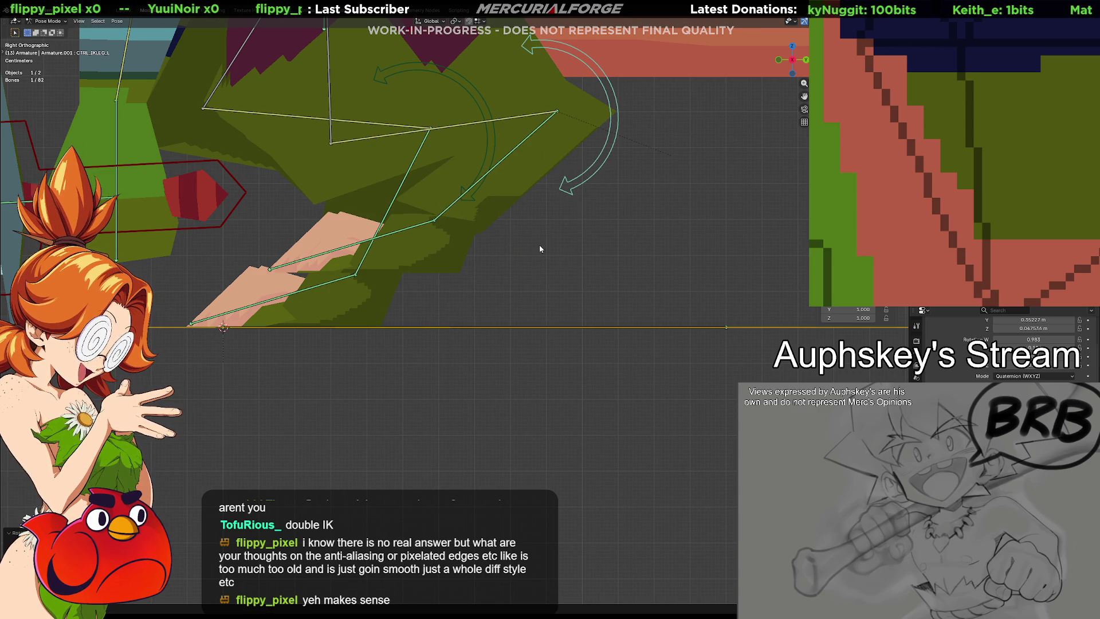
click(408, 229)
key(r)
key(Escape)
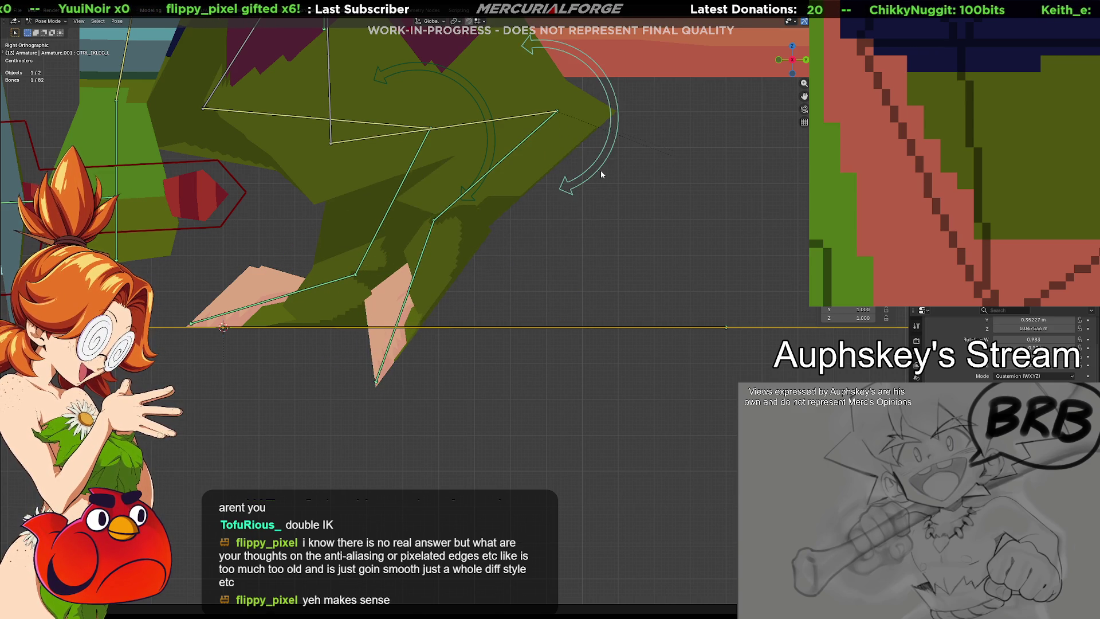
Step: Undo the test poses so the leg returns to rest, overlapping the other leg
key(ctrl+z)
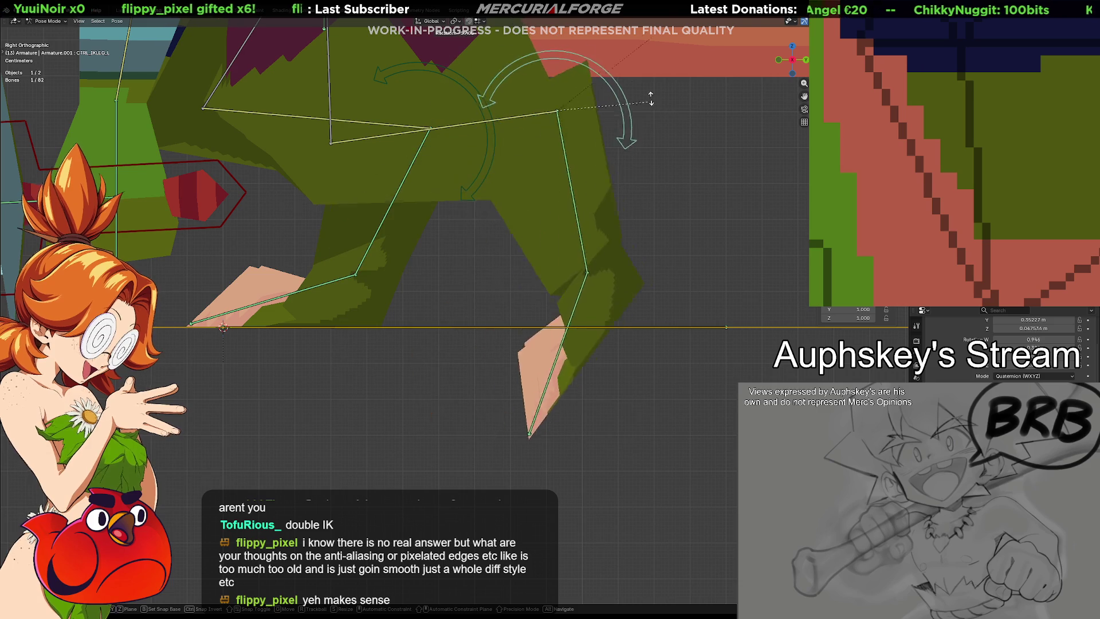
click(644, 160)
key(ctrl+z)
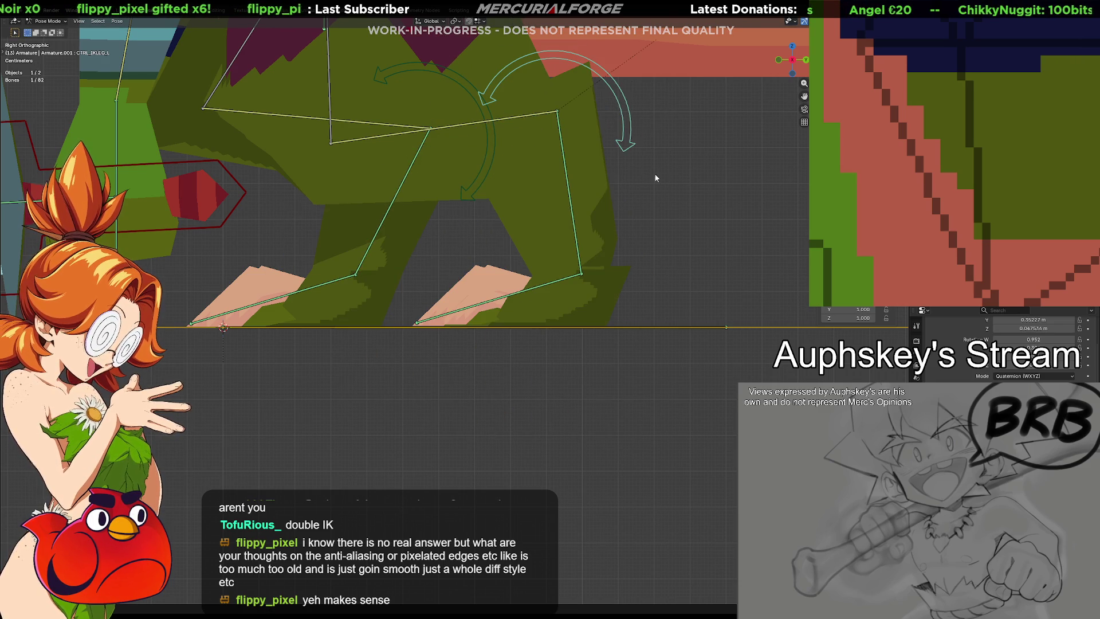
key(ctrl+z)
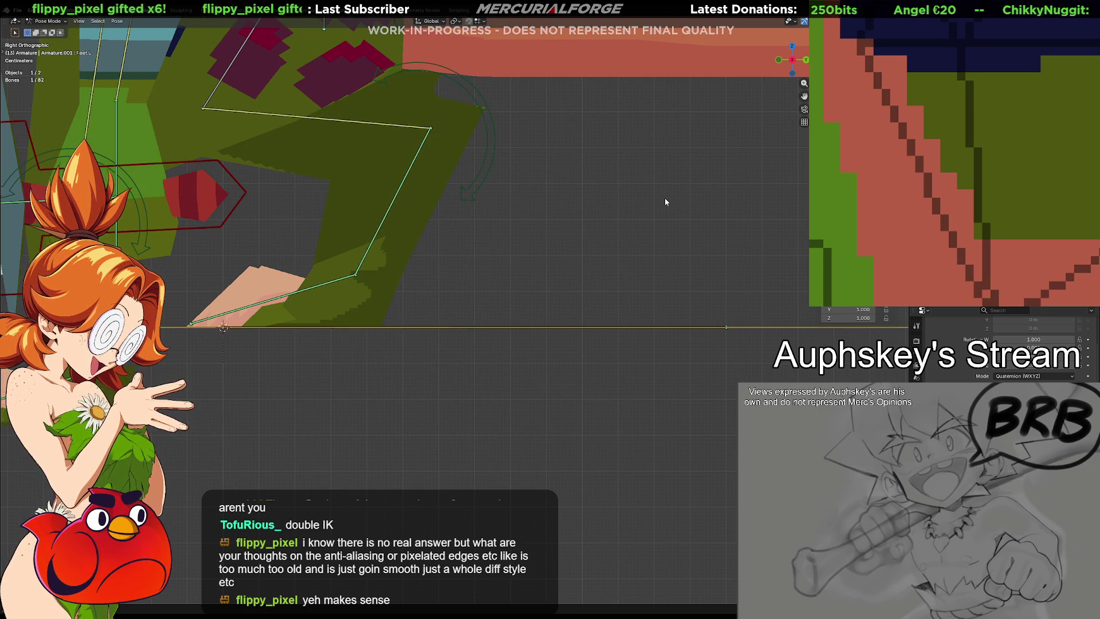
key(ctrl+z)
key(ctrl+z)
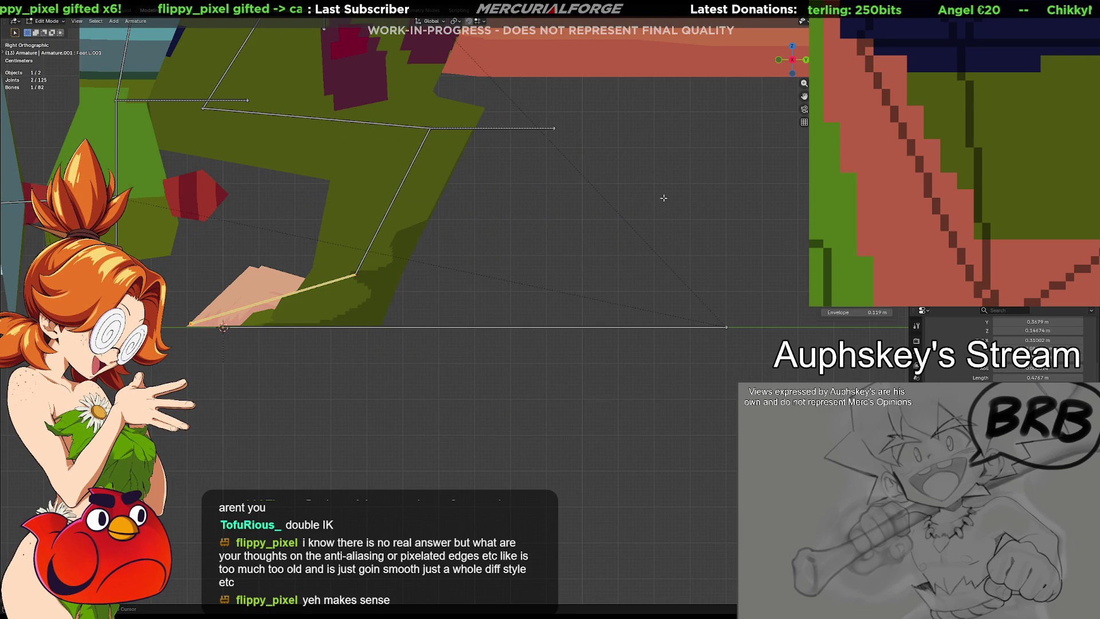
scroll(675, 232, down, 2)
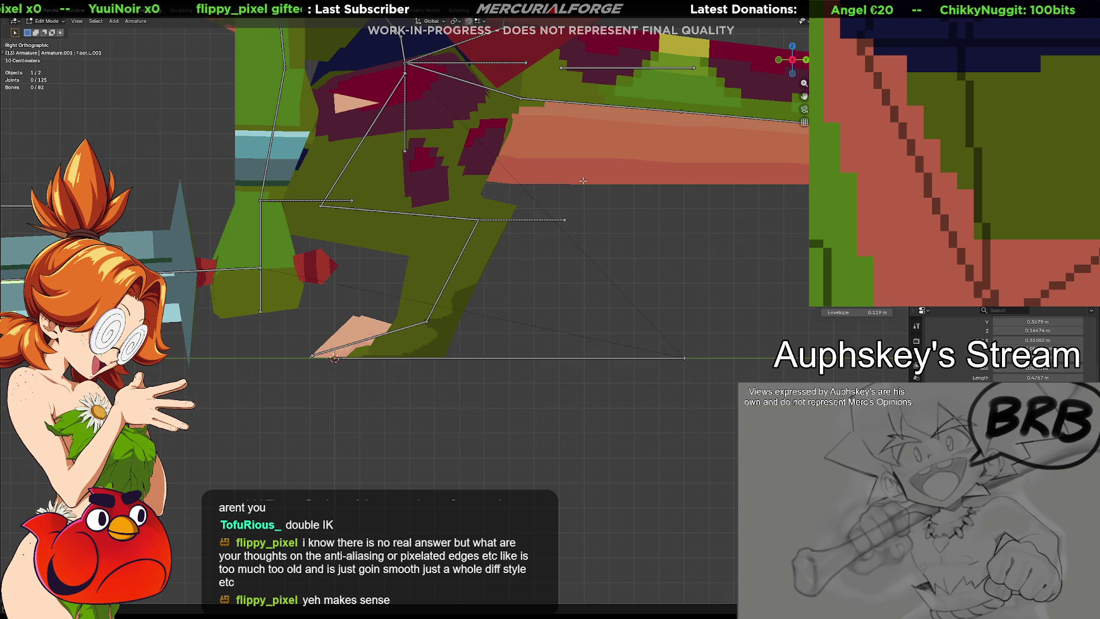
Step: Inspect the leg bones from several angles, return to Right Ortho and leave Edit Mode for Object Mode
shift+middle_drag(557, 279, 606, 300)
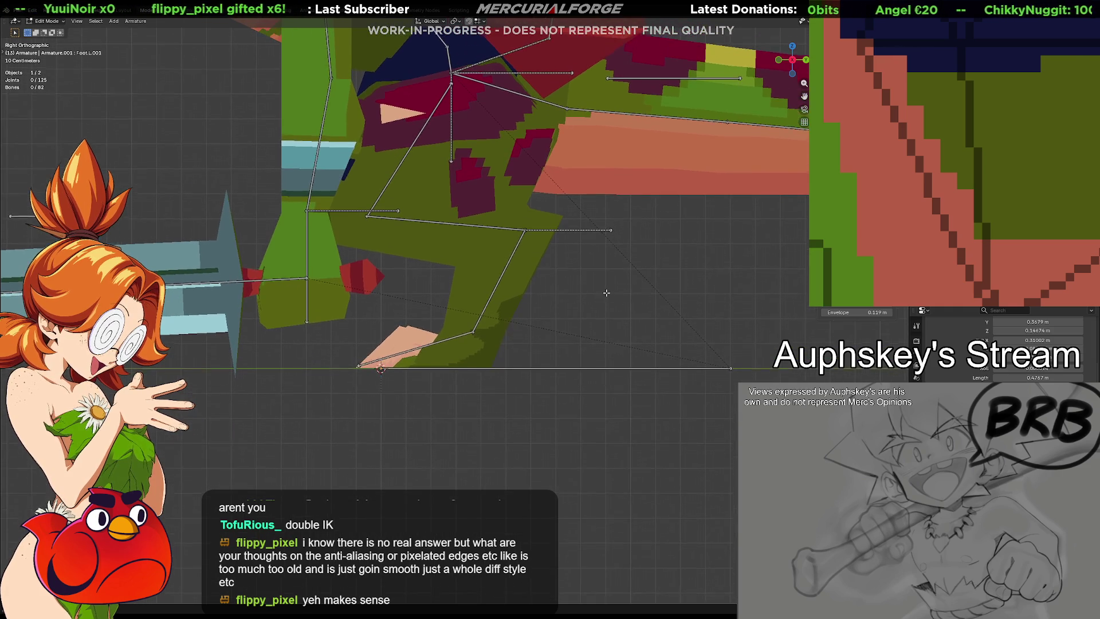
key(KP_4)
key(KP_4)
key(KP_4)
key(KP_6)
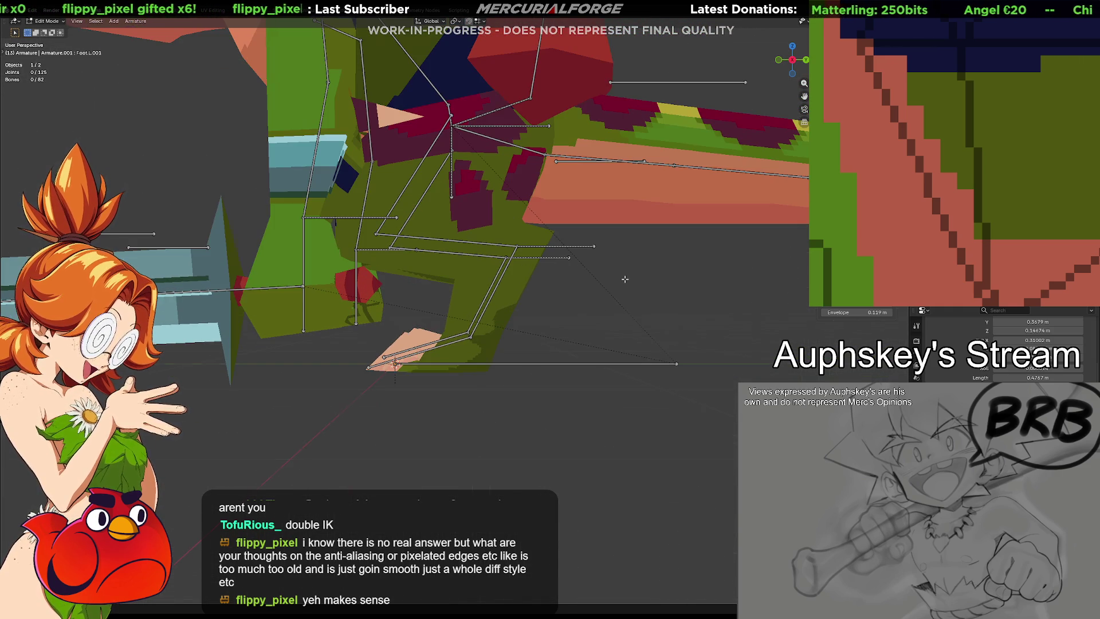
key(KP_6)
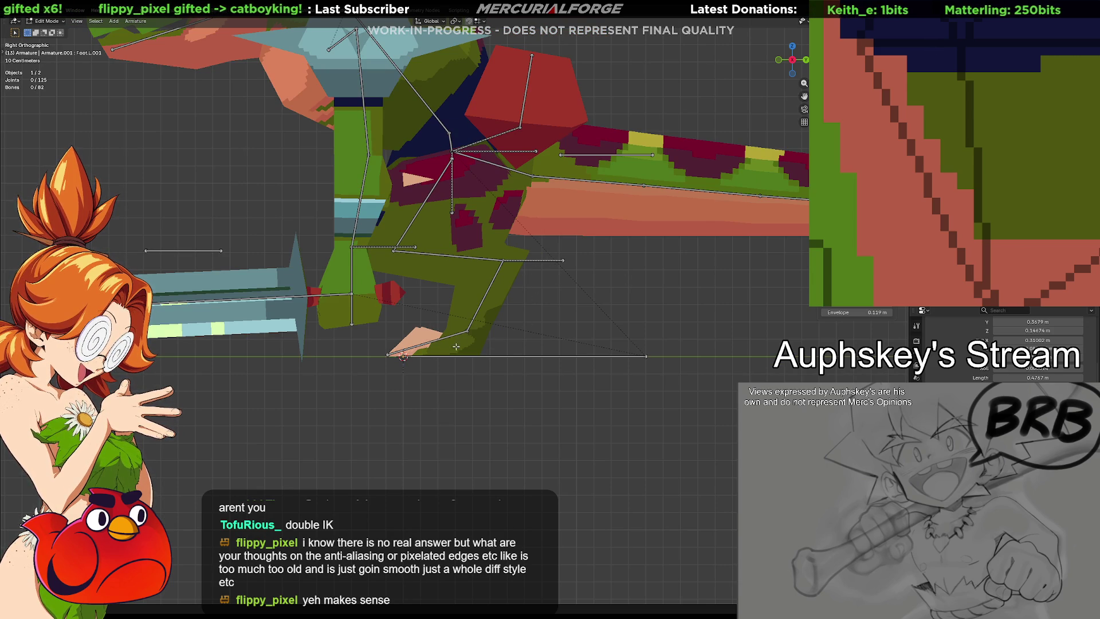
scroll(482, 336, up, 1)
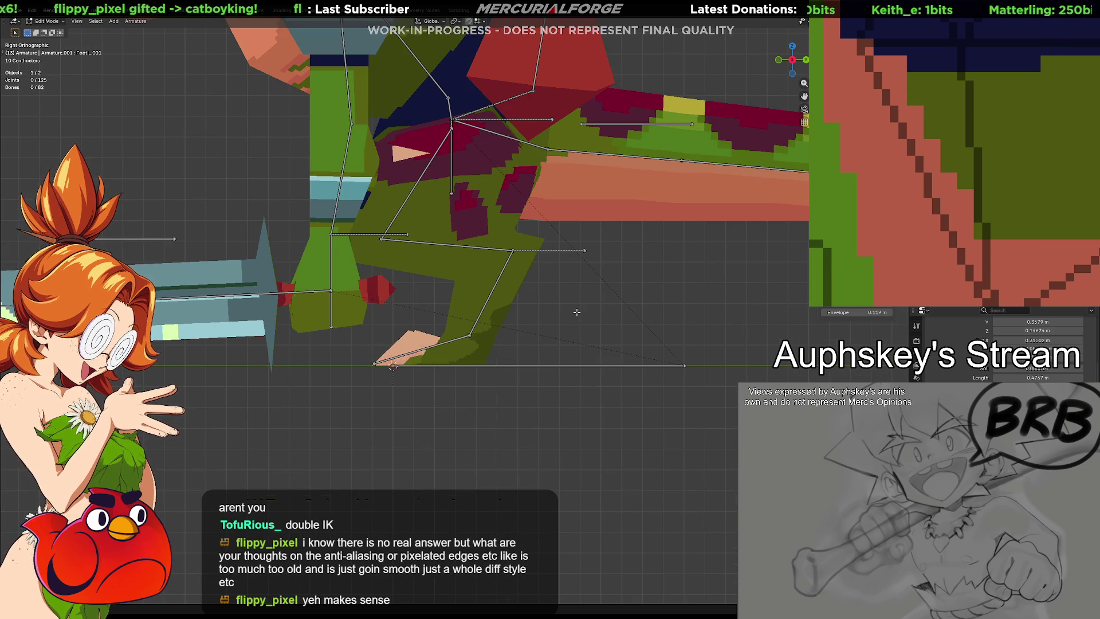
key(Tab)
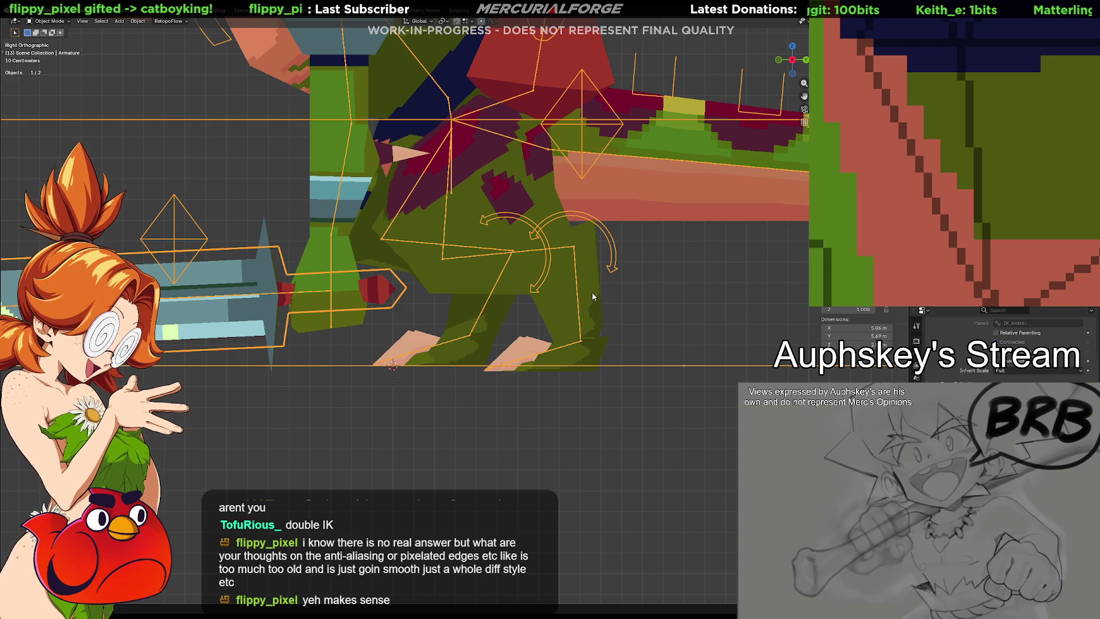
Step: In Pose Mode, clear CTRL_IKLEG.L's location and rotation back to rest and deselect all
key(ctrl+Tab)
click(615, 267)
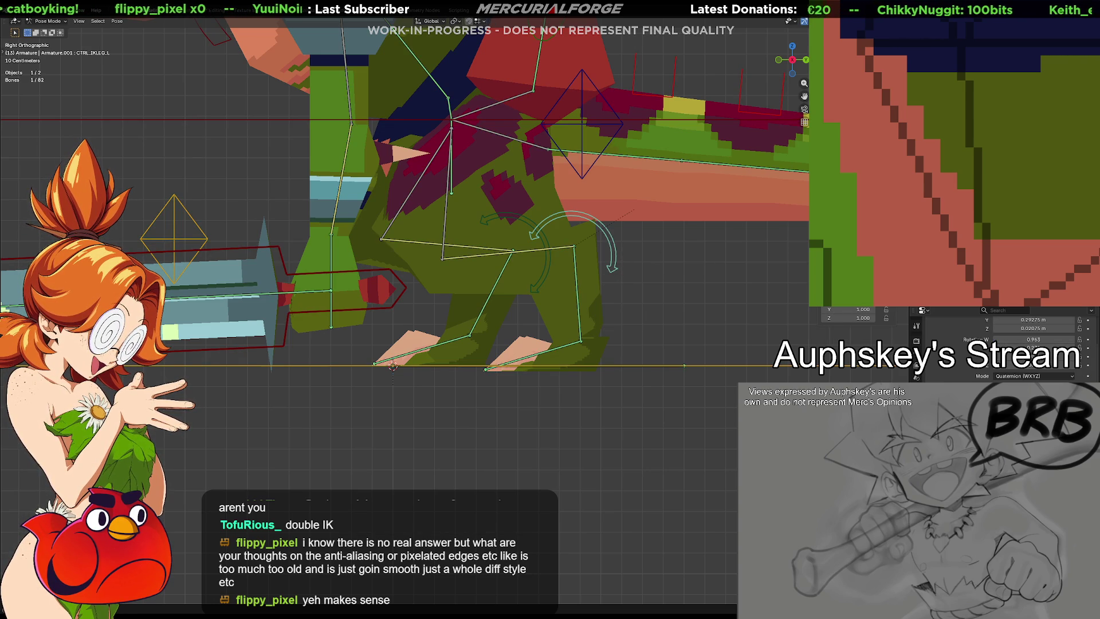
key(alt+g)
key(alt+r)
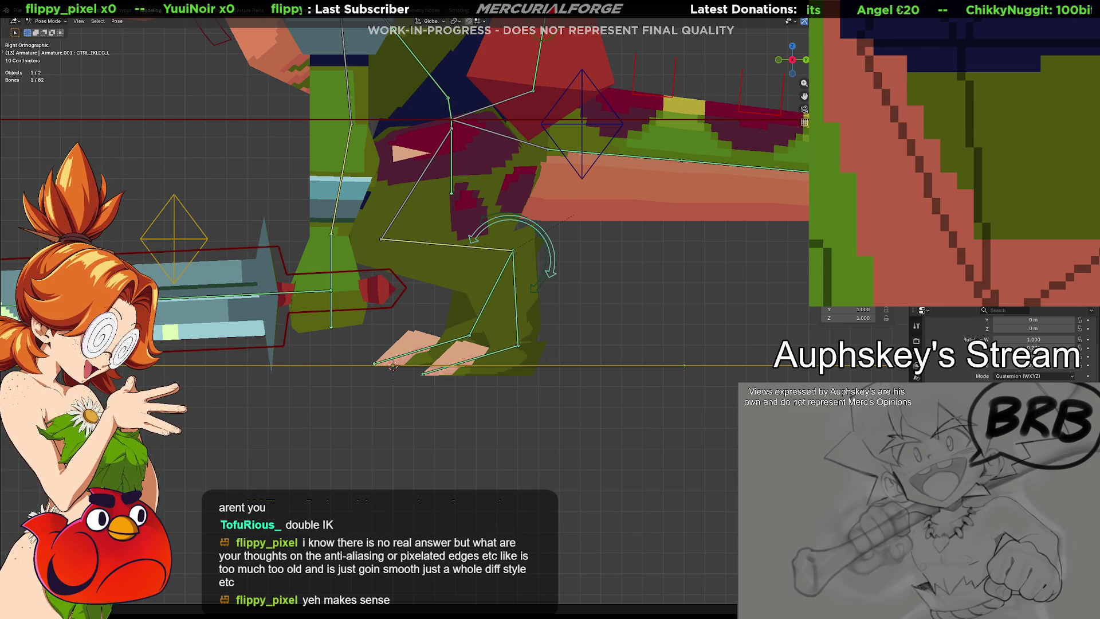
key(alt+r)
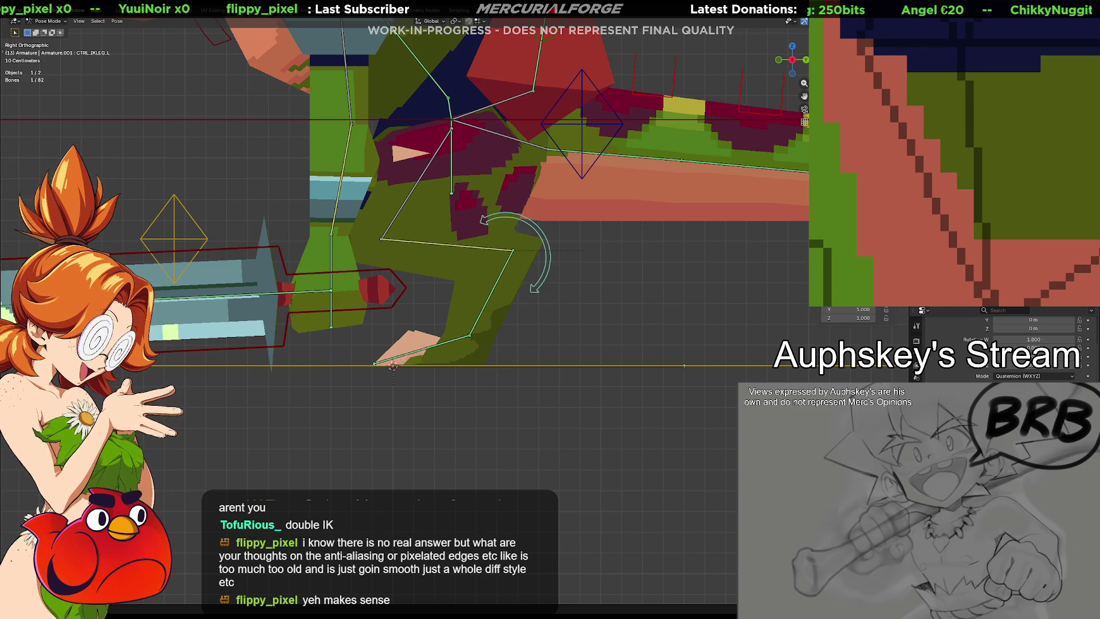
key(alt+a)
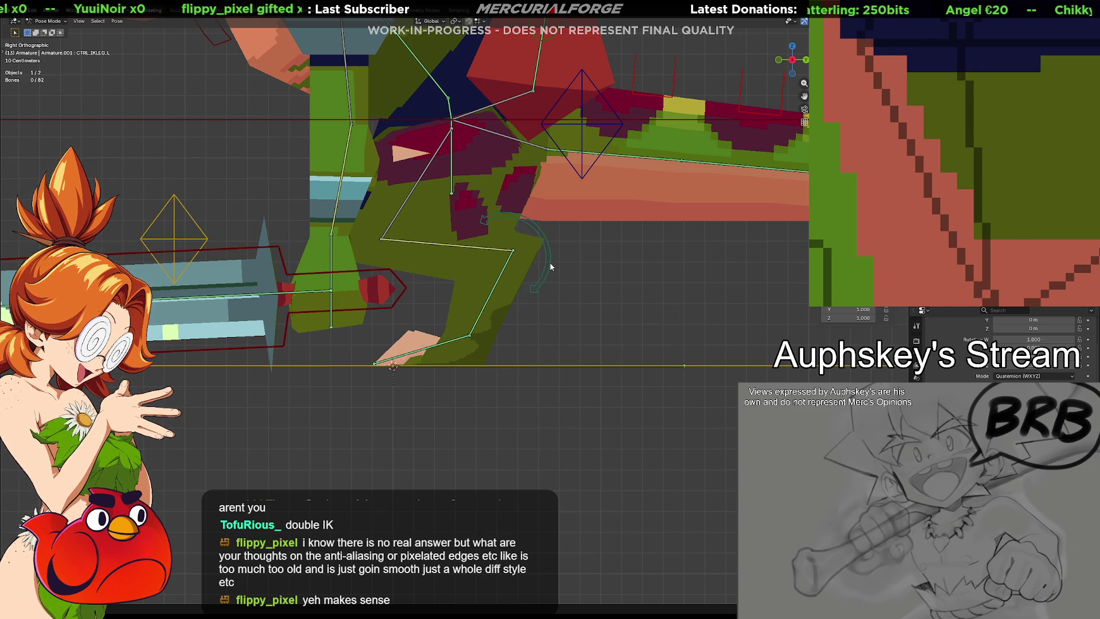
Step: Test-rotate the second leg's IK control, cancel a lower-leg rotation, then select Foot.L and Foot.L.001
click(551, 267)
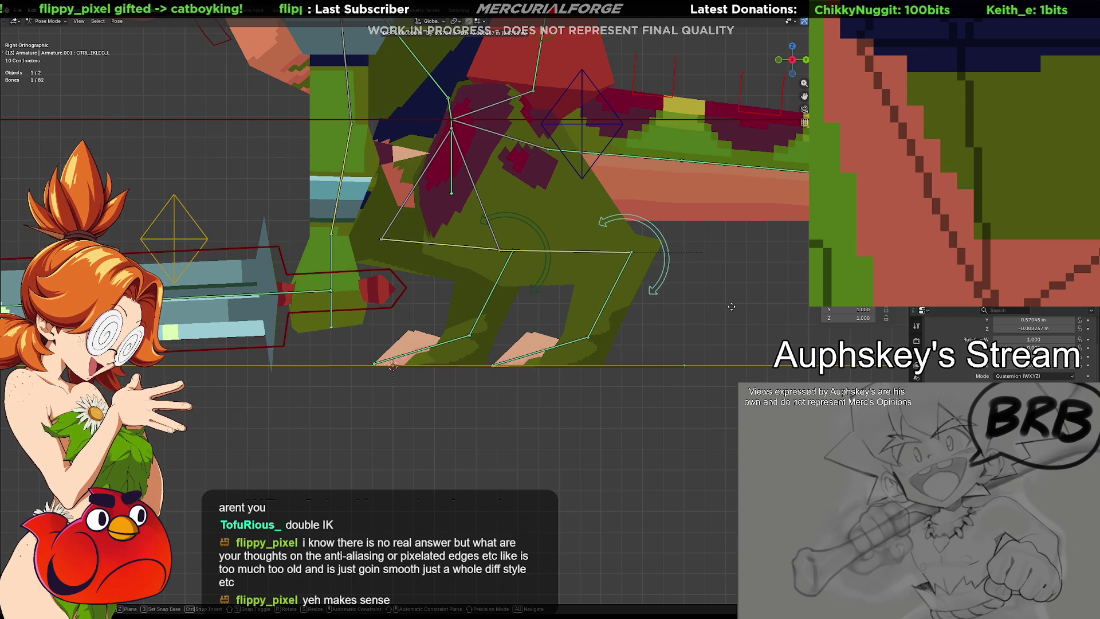
click(750, 308)
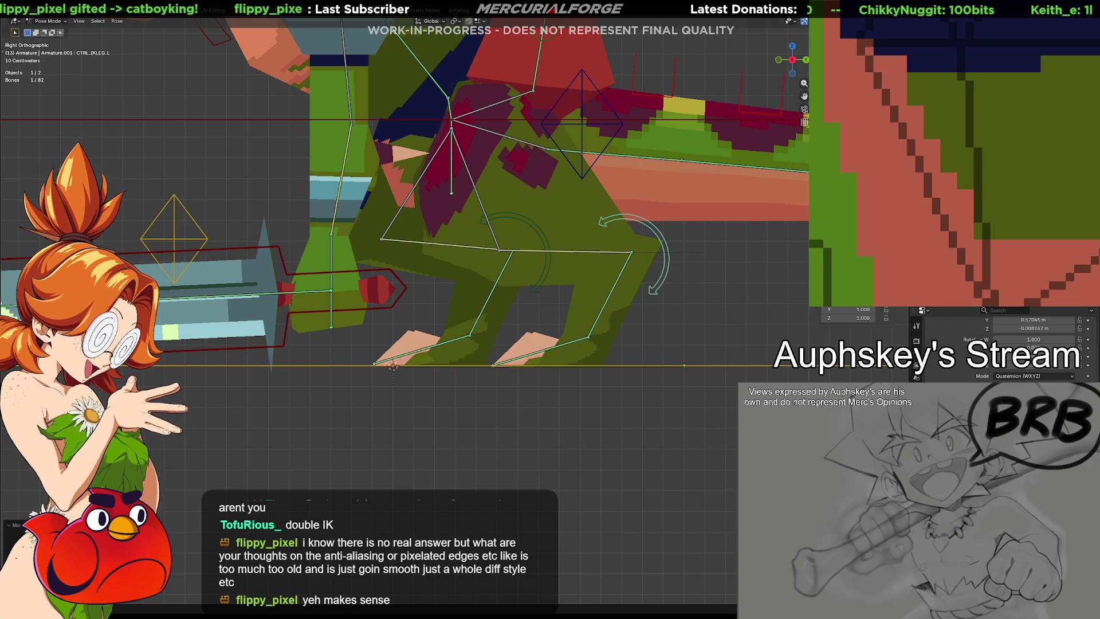
key(alt+g)
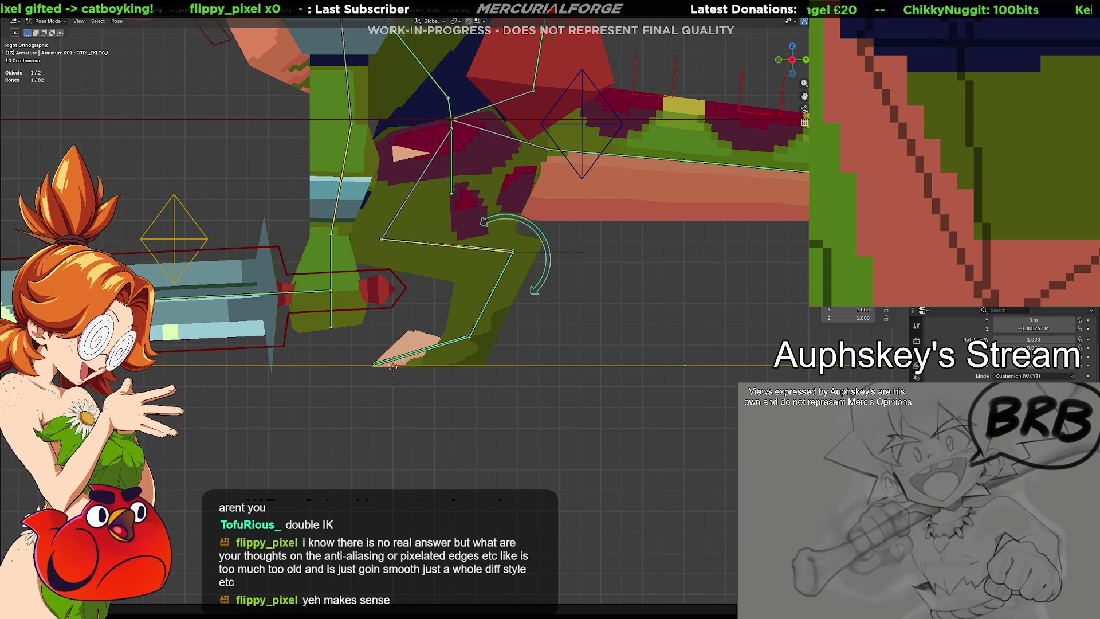
key(ctrl+z)
key(ctrl+z)
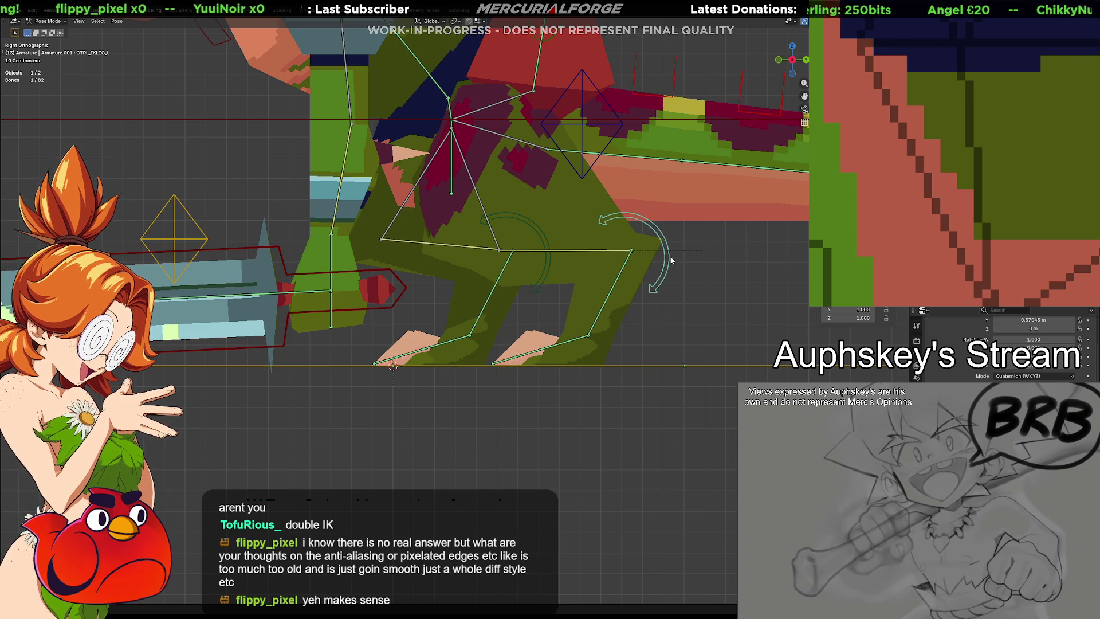
key(r)
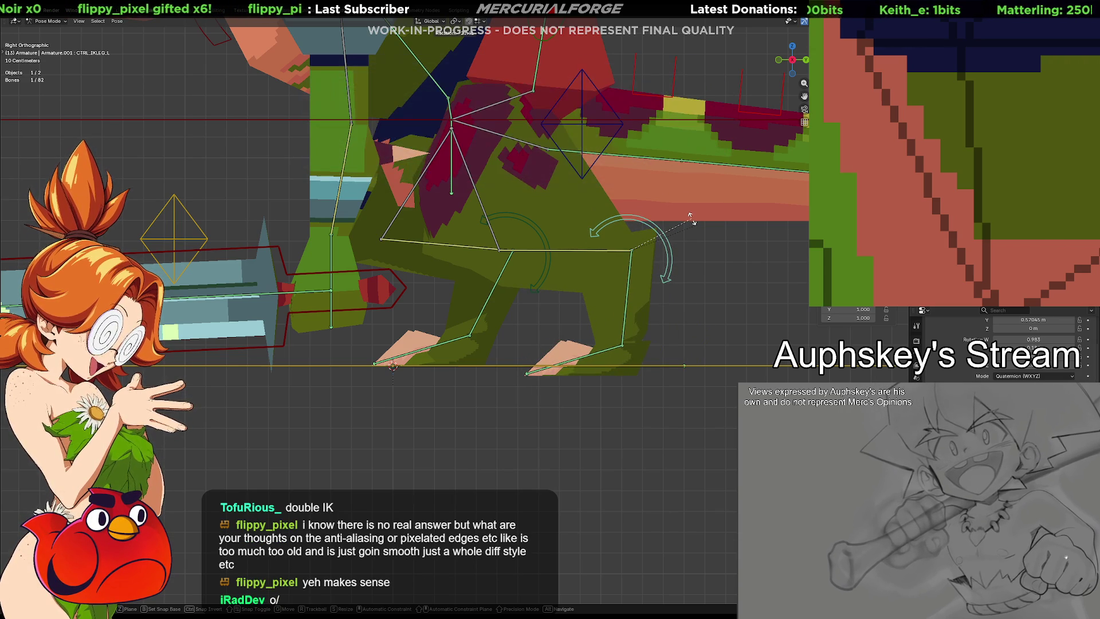
right_click(622, 234)
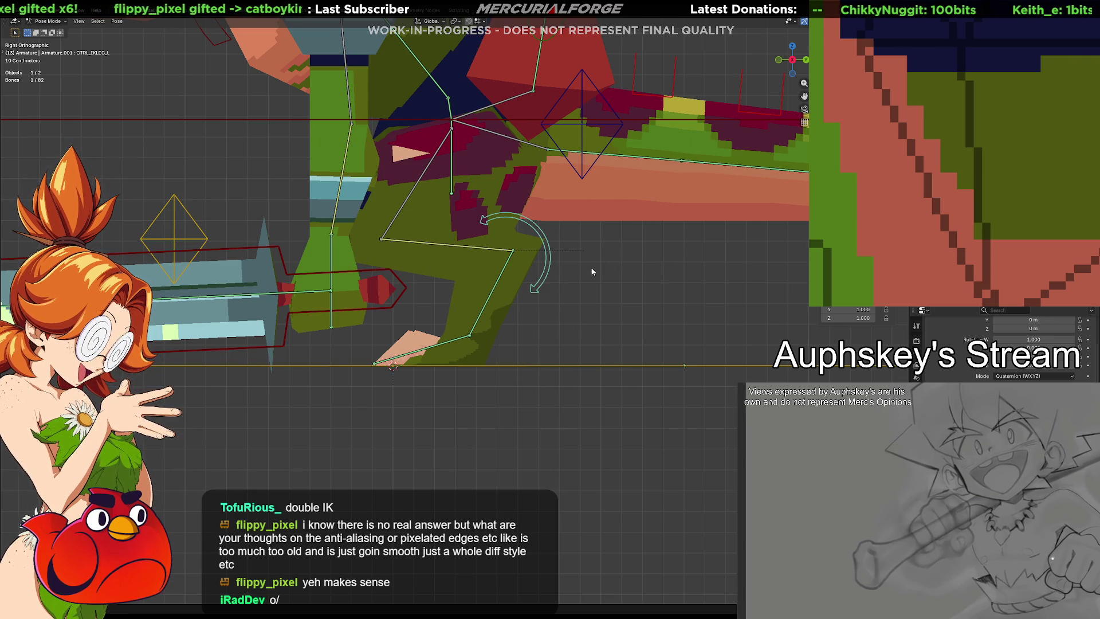
click(455, 341)
click(455, 341)
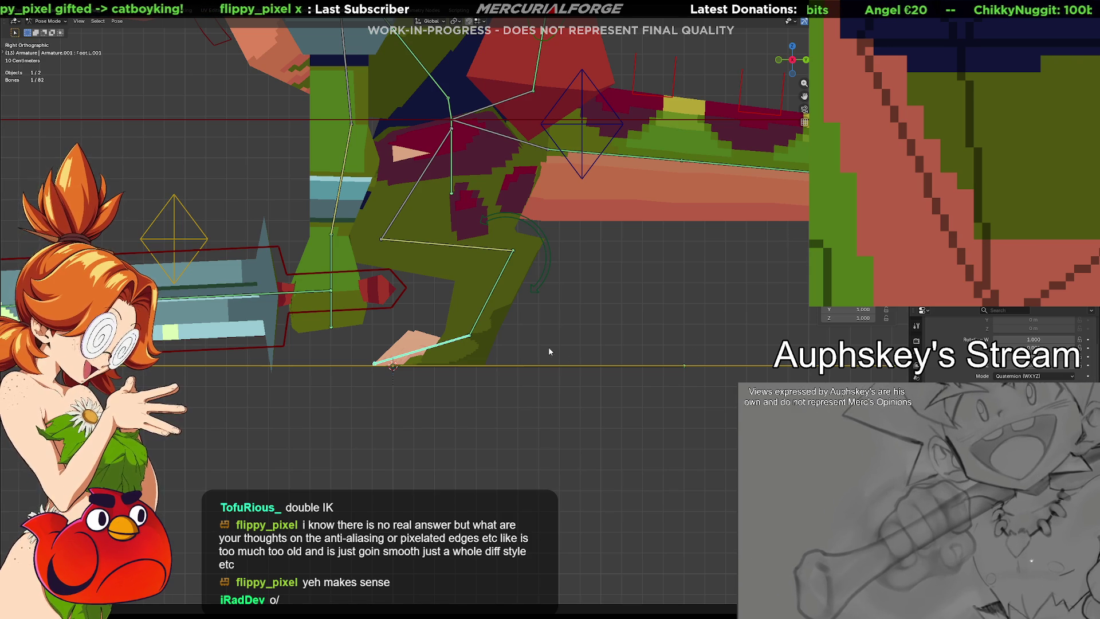
scroll(543, 324, up, 3)
shift+middle_drag(629, 333, 556, 360)
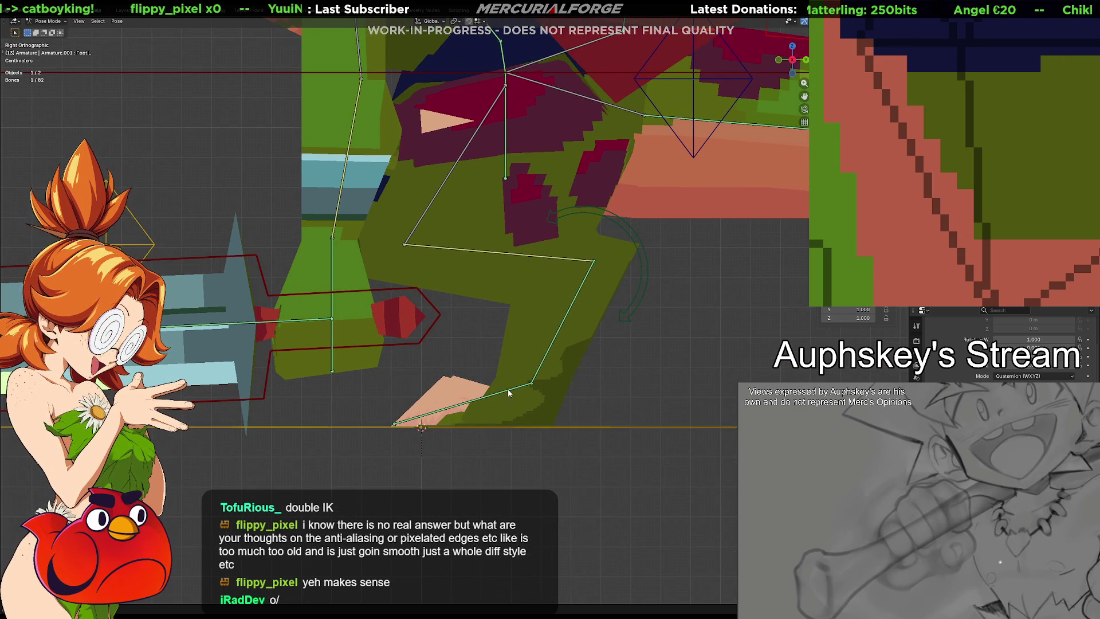
click(642, 290)
key(r)
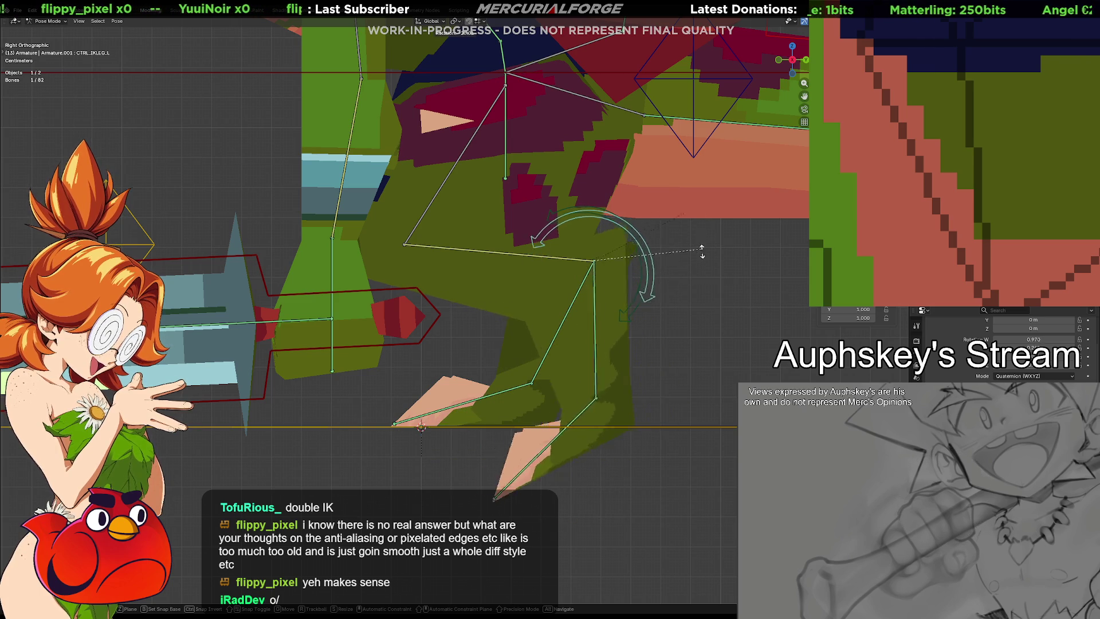
click(553, 384)
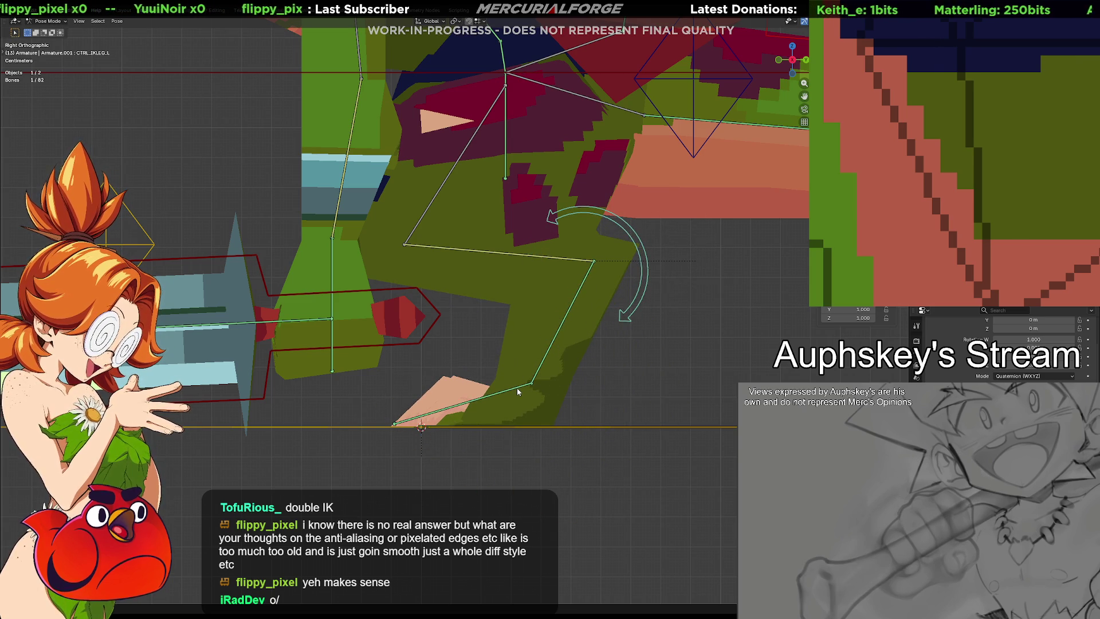
click(410, 248)
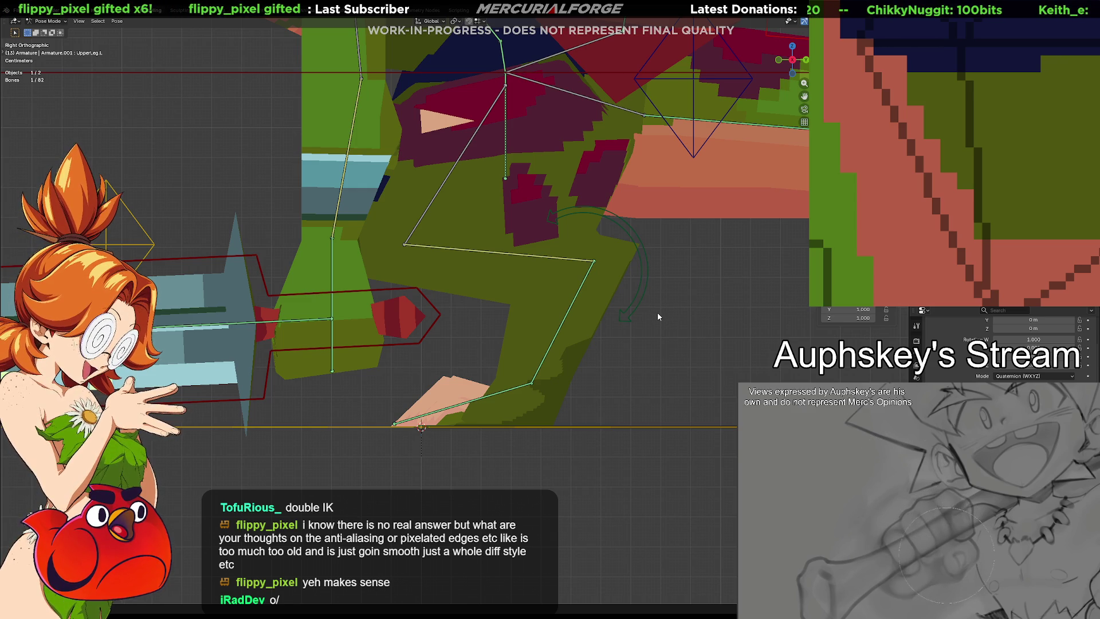
key(KP_8)
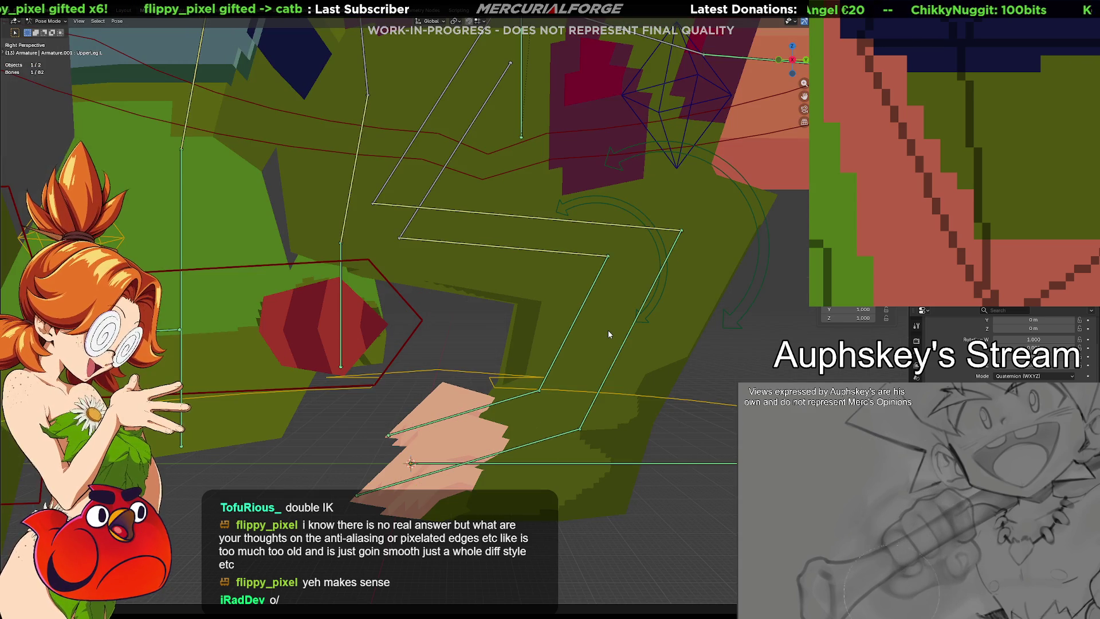
Step: In perspective view, select the lower leg and IK_Ankle.L bones around the ankle
key(KP_4)
middle_drag(607, 329, 565, 432)
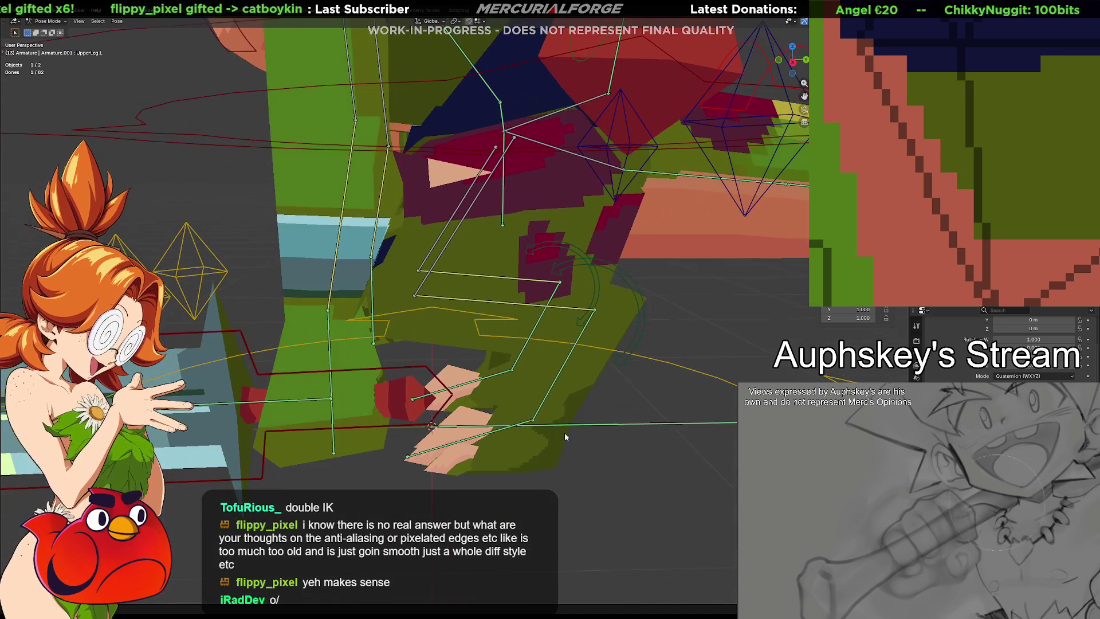
click(445, 302)
middle_drag(447, 294, 542, 348)
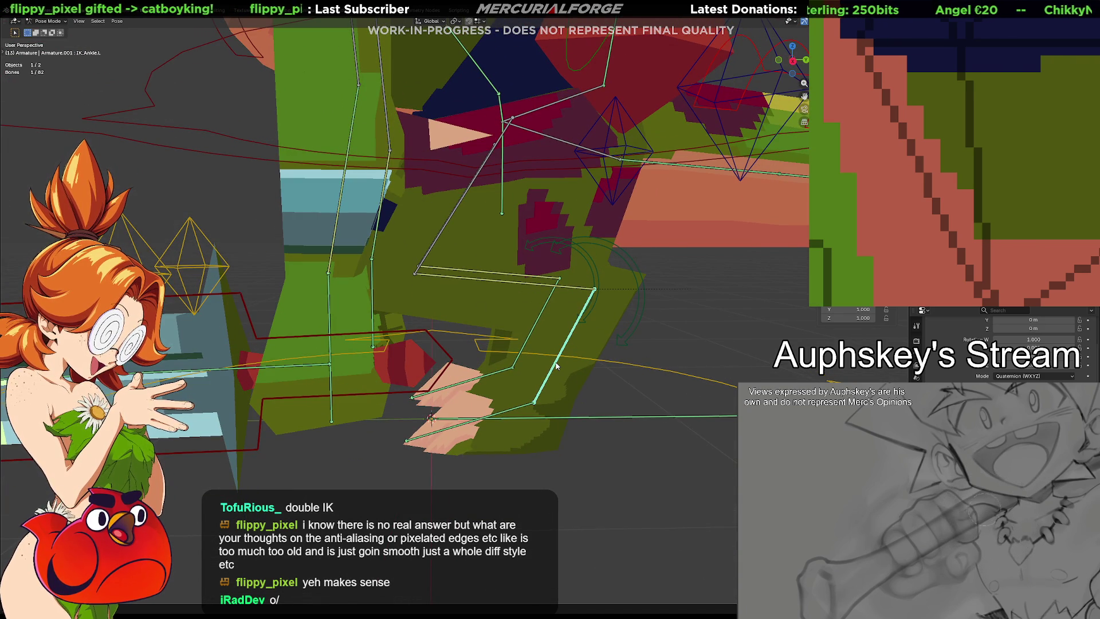
click(556, 367)
mouse_move(556, 367)
middle_down()
mouse_move(553, 359)
mouse_move(548, 390)
mouse_move(549, 374)
middle_up()
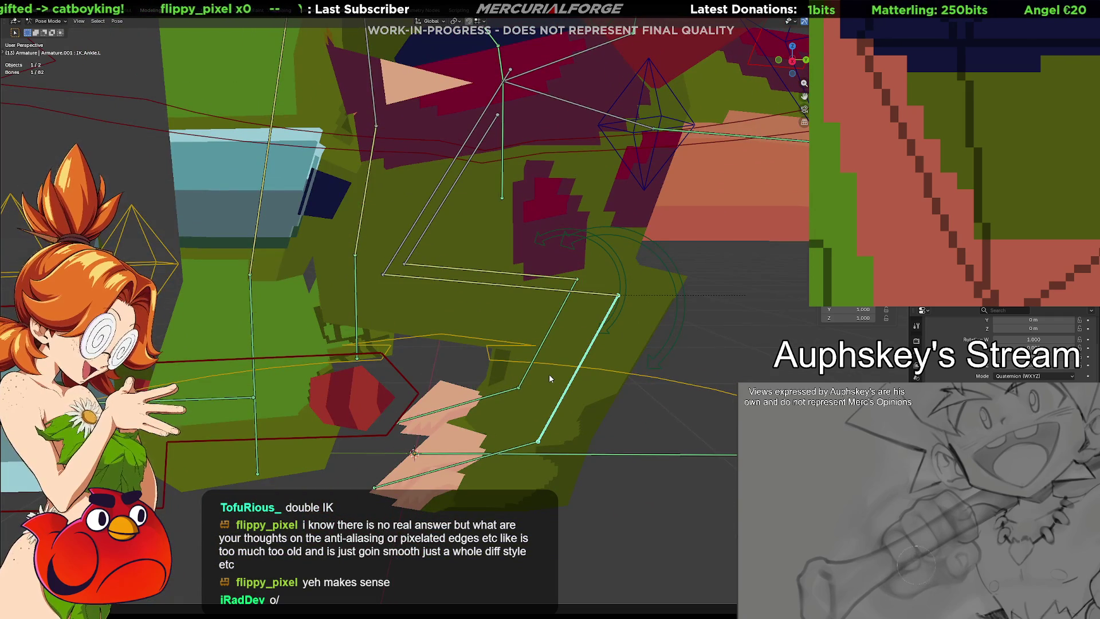
middle_drag(548, 374, 525, 369)
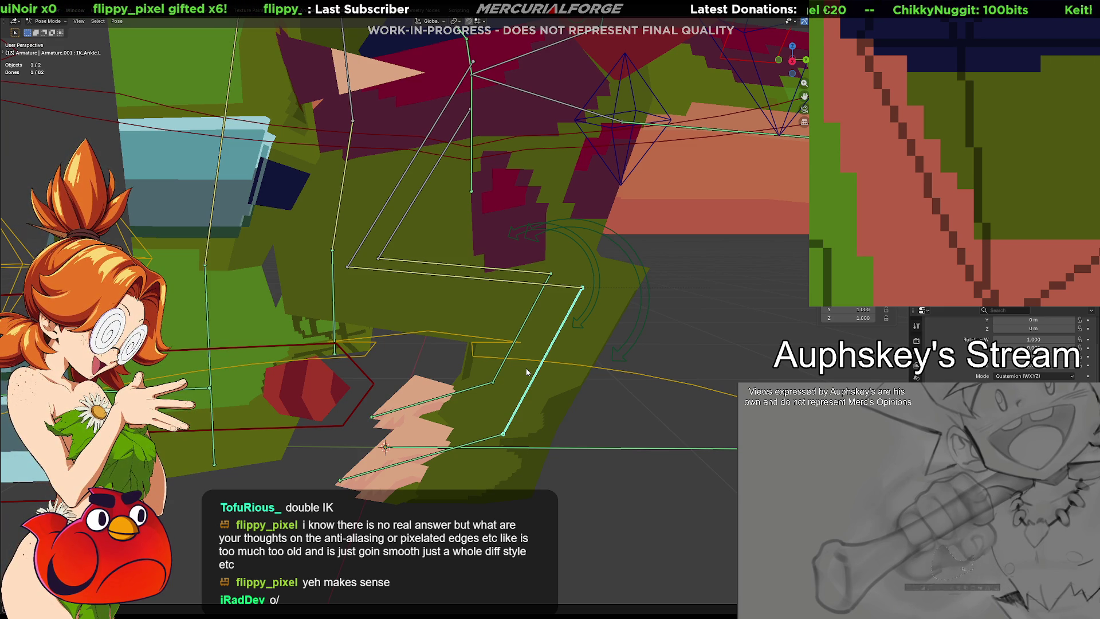
Step: Add a Copy Transforms constraint to Ankle.L targeting IK_Ankle.L and show its Bone Constraints
key(shift+ctrl+c)
click(534, 378)
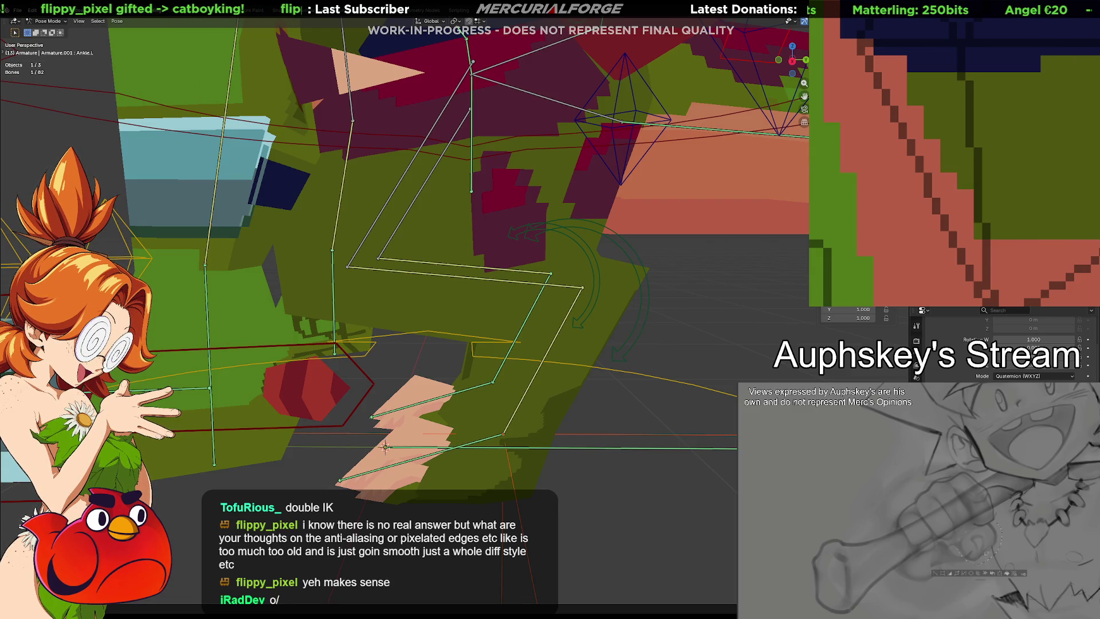
click(915, 378)
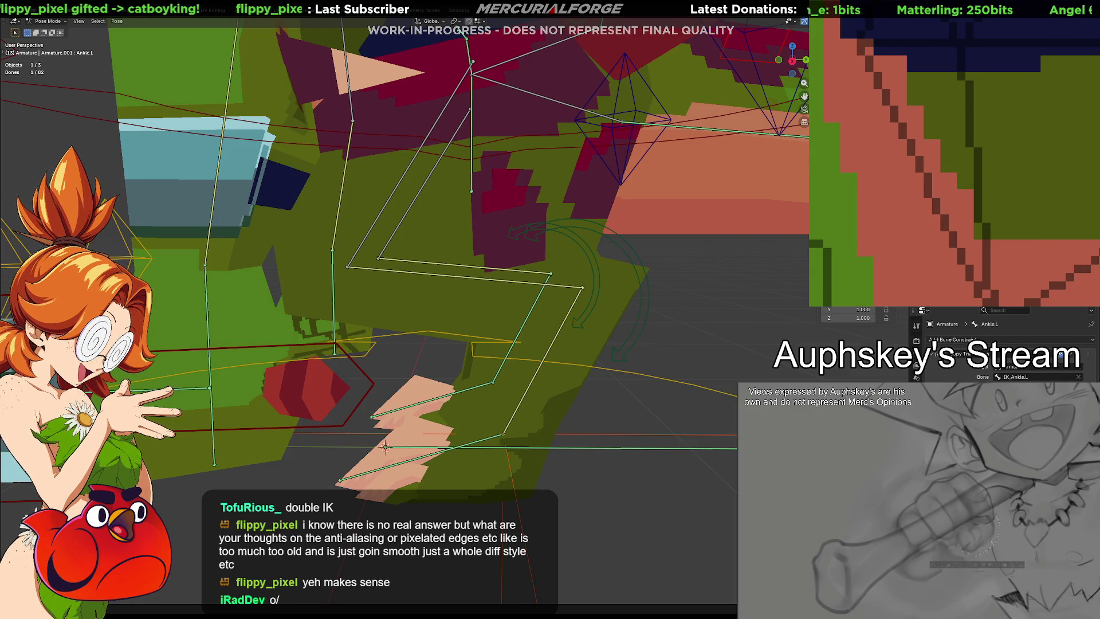
Step: Select IK_LowerLeg.L, then test-move and test-rotate Foot.L without changing the pose
mouse_move(677, 412)
middle_down()
mouse_move(665, 405)
mouse_move(671, 367)
mouse_move(667, 406)
mouse_move(666, 390)
mouse_move(623, 386)
middle_up()
click(550, 326)
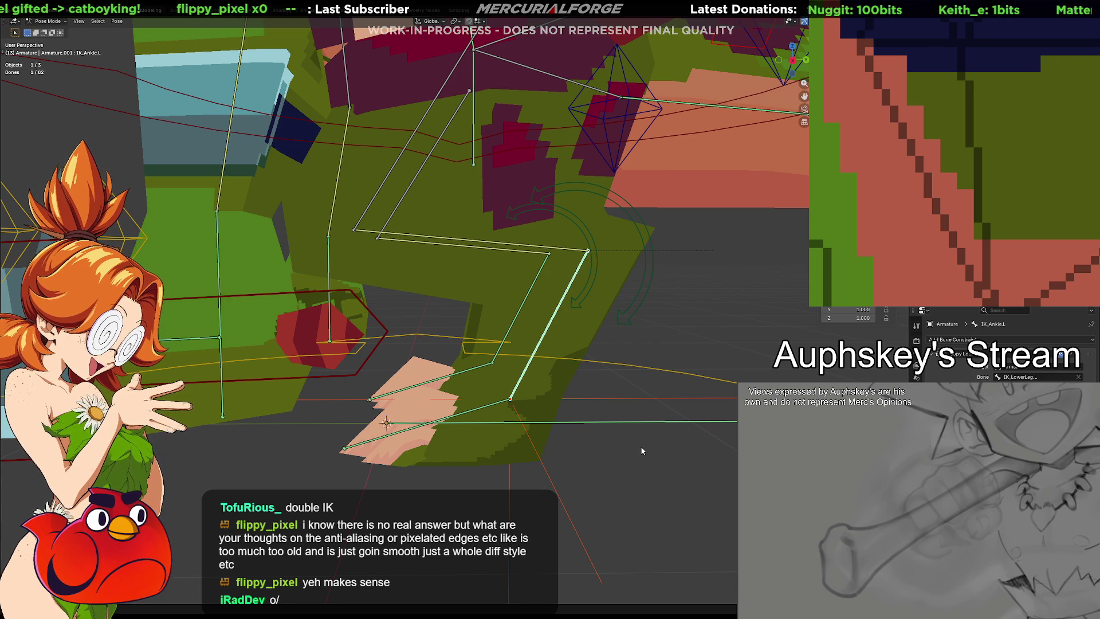
middle_drag(637, 442, 417, 398)
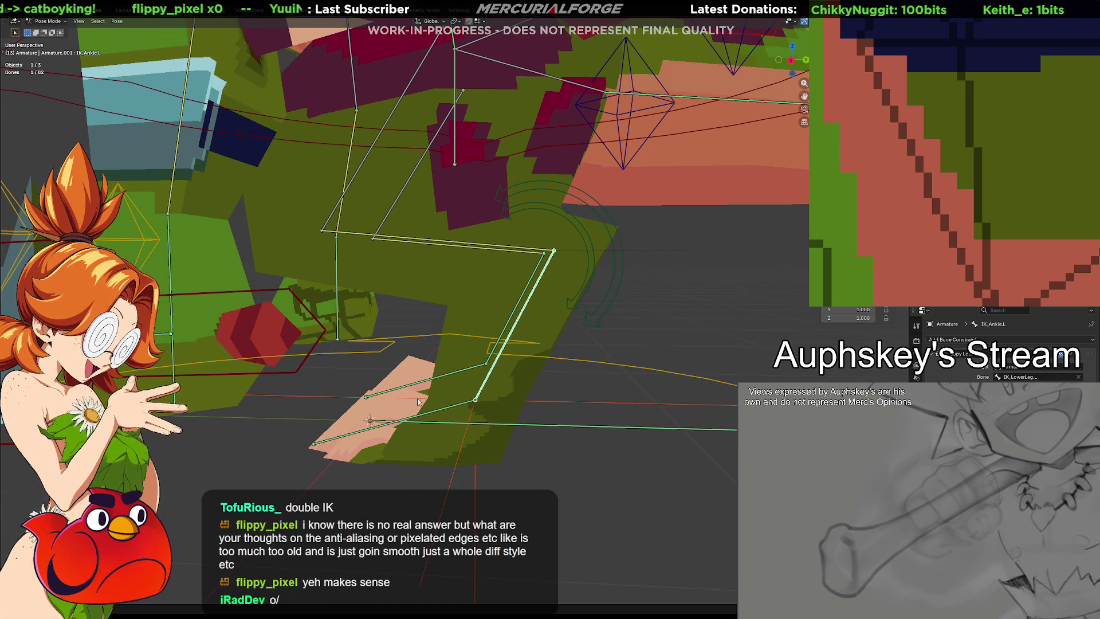
click(449, 408)
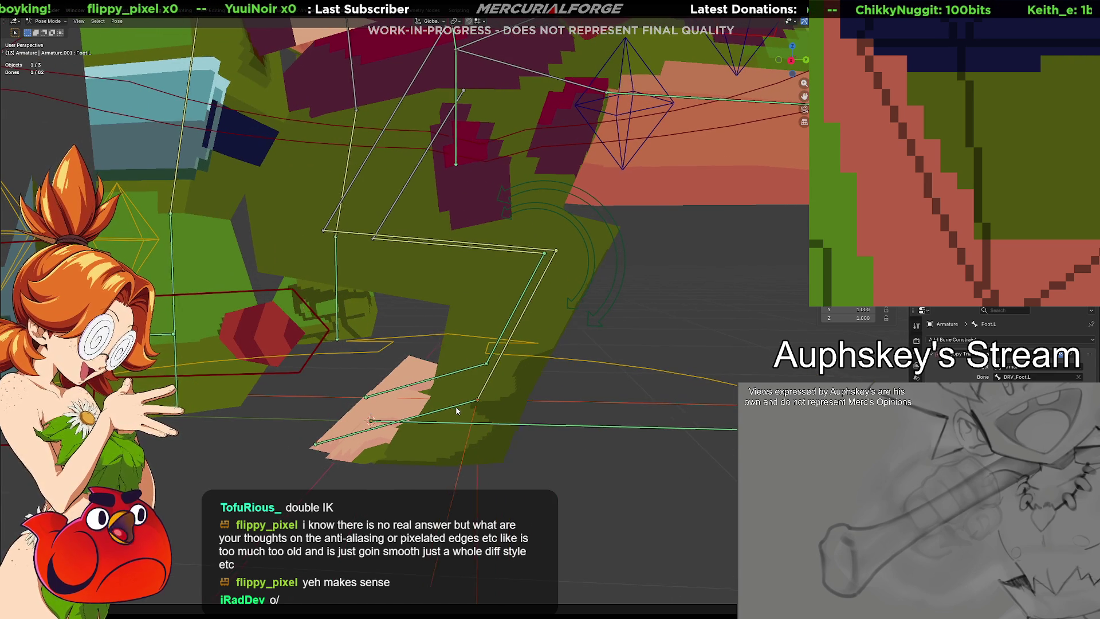
key(g)
click(460, 423)
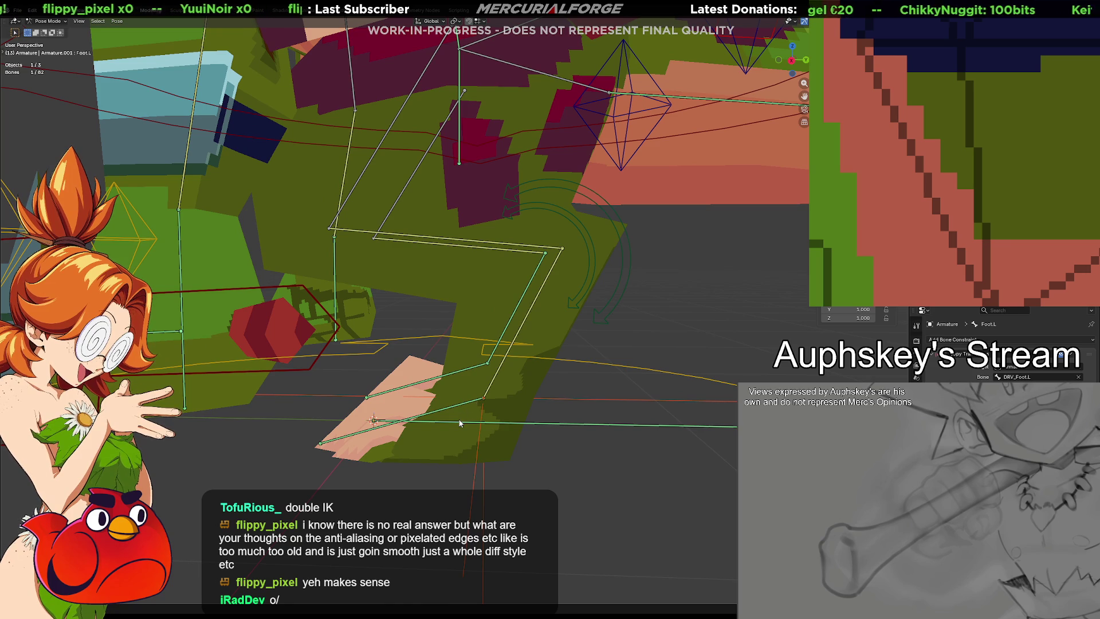
key(r)
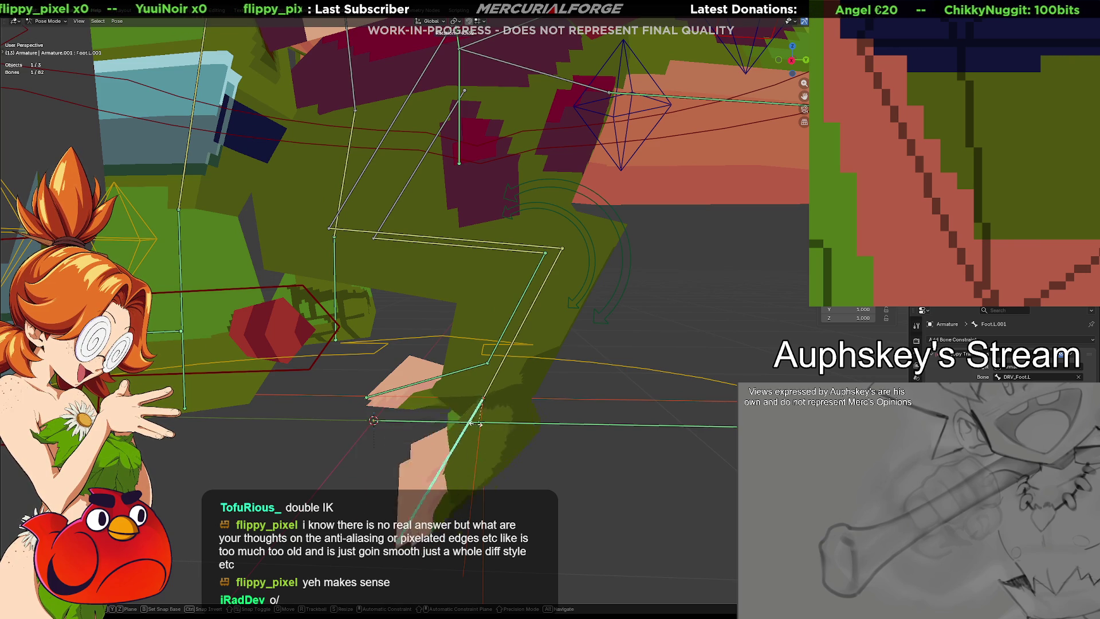
click(461, 417)
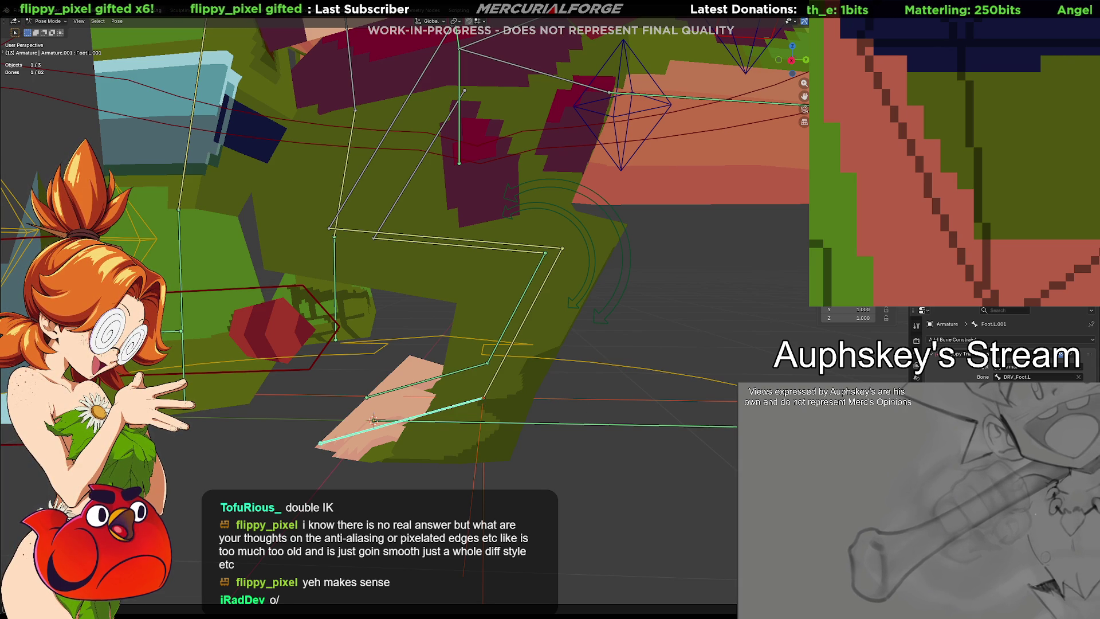
Step: Check bone properties for IK_Ankle.L, Ankle.L and CTRL_IKLEG.L, then show the armature's bone collections
click(918, 340)
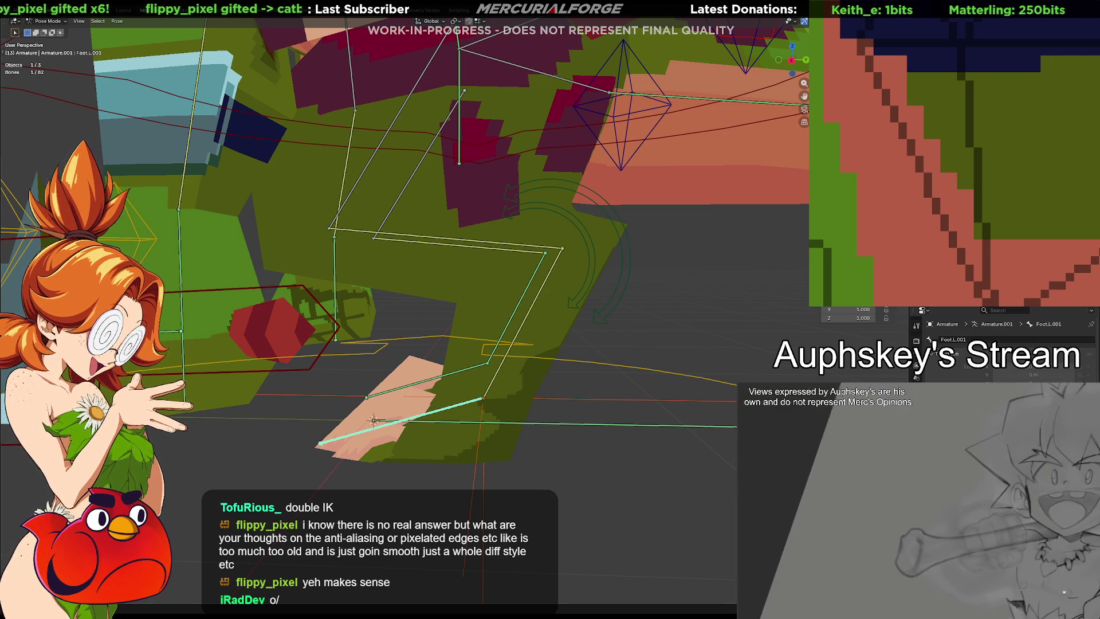
click(676, 313)
click(716, 351)
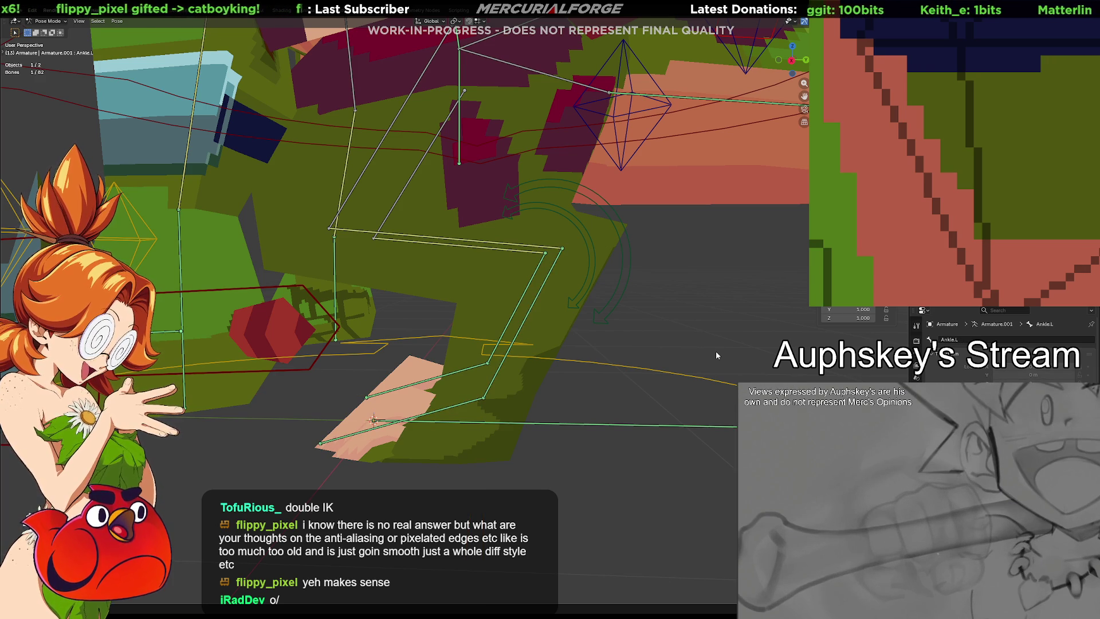
click(681, 372)
shift+middle_drag(681, 372, 648, 358)
click(601, 294)
mouse_move(615, 315)
shift+middle_down()
mouse_move(626, 300)
mouse_move(617, 335)
mouse_move(630, 309)
mouse_move(611, 319)
mouse_move(565, 305)
shift+middle_up()
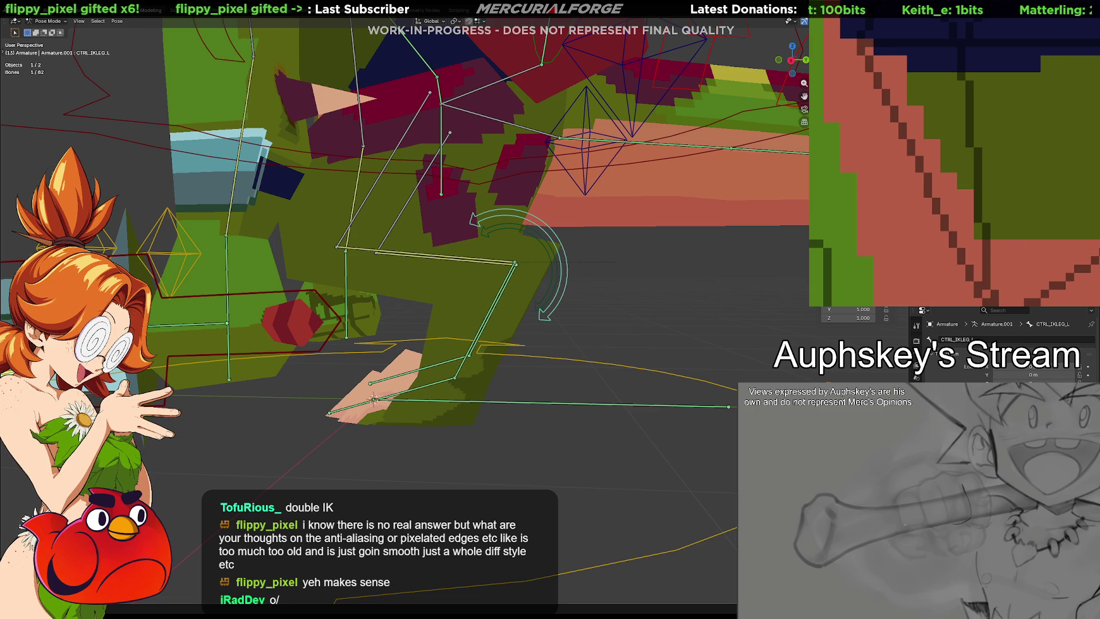
click(916, 365)
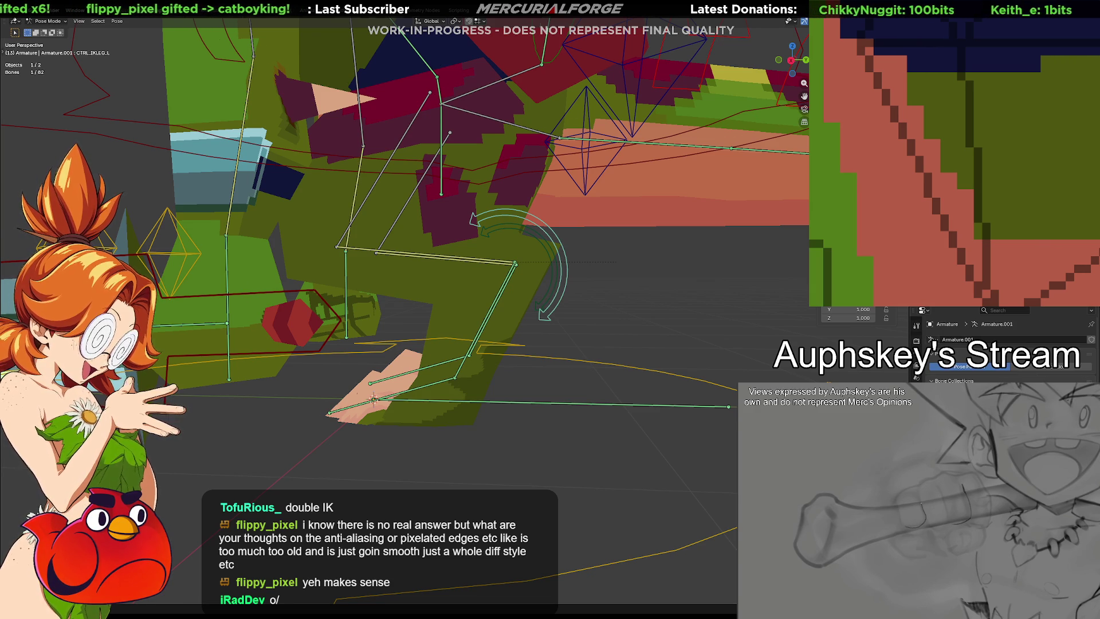
scroll(489, 397, up, 2)
Step: With octahedral bone display, extrude a new bone forward from the ankle in Edit Mode
click(460, 398)
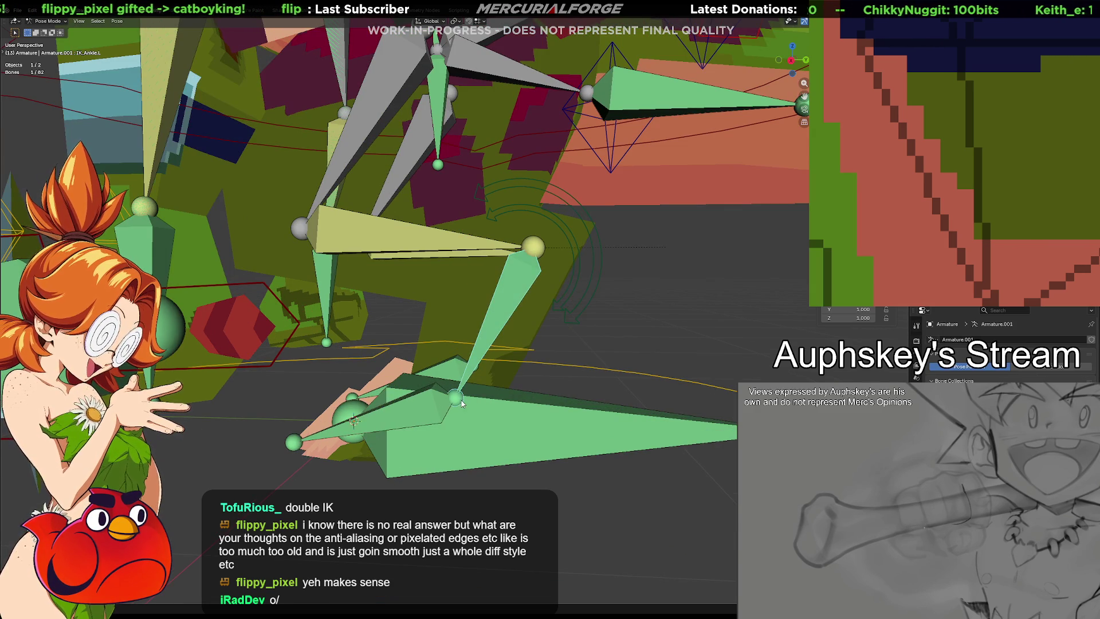
middle_drag(460, 403, 500, 362)
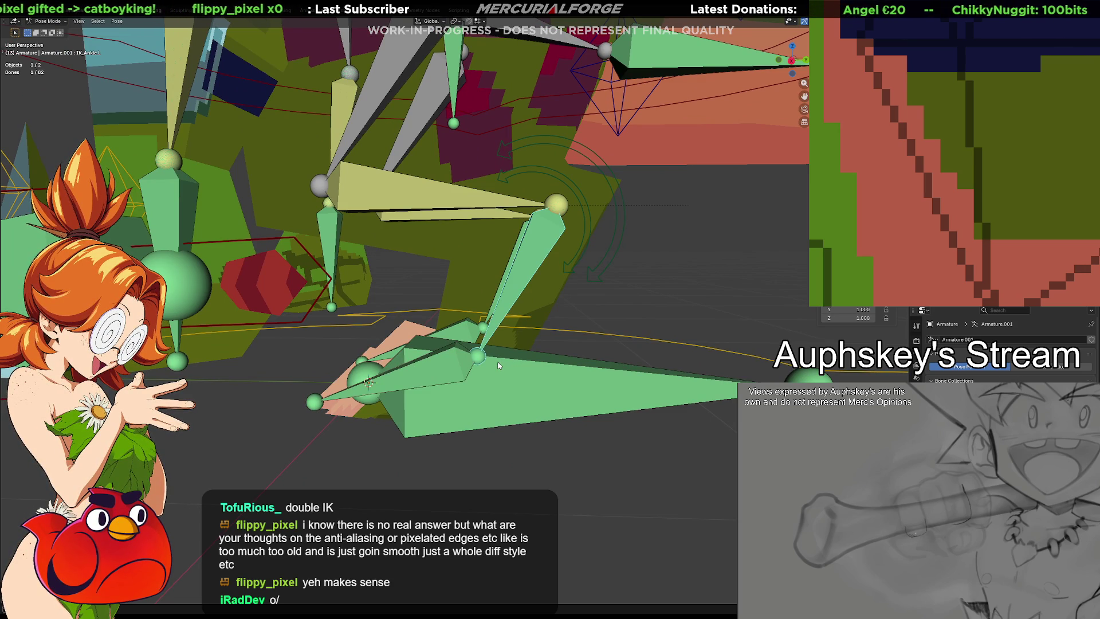
key(Tab)
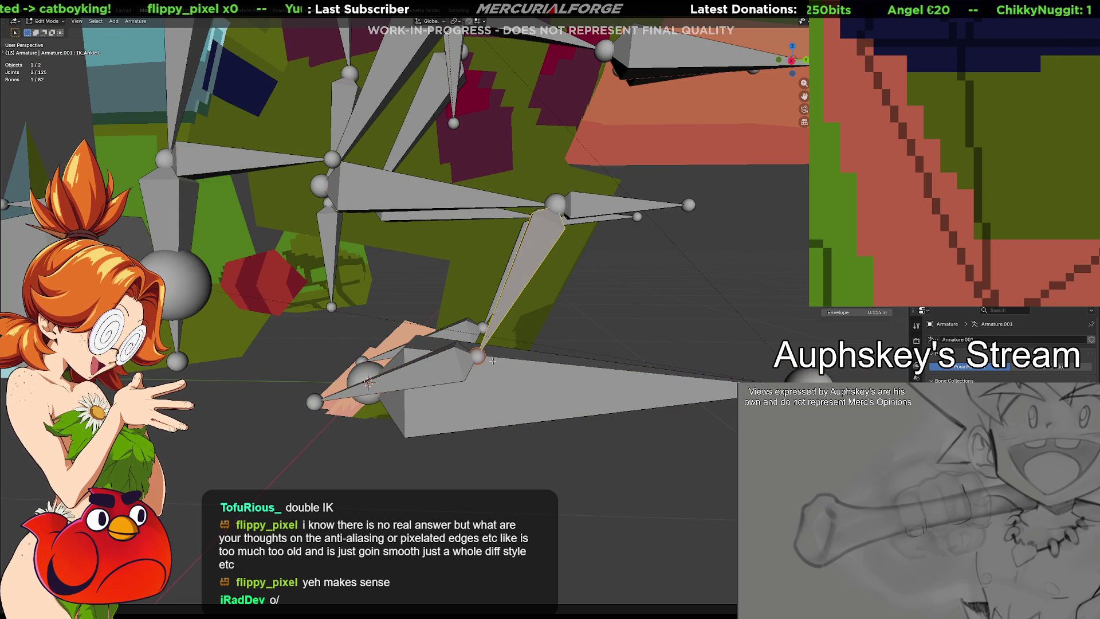
key(y)
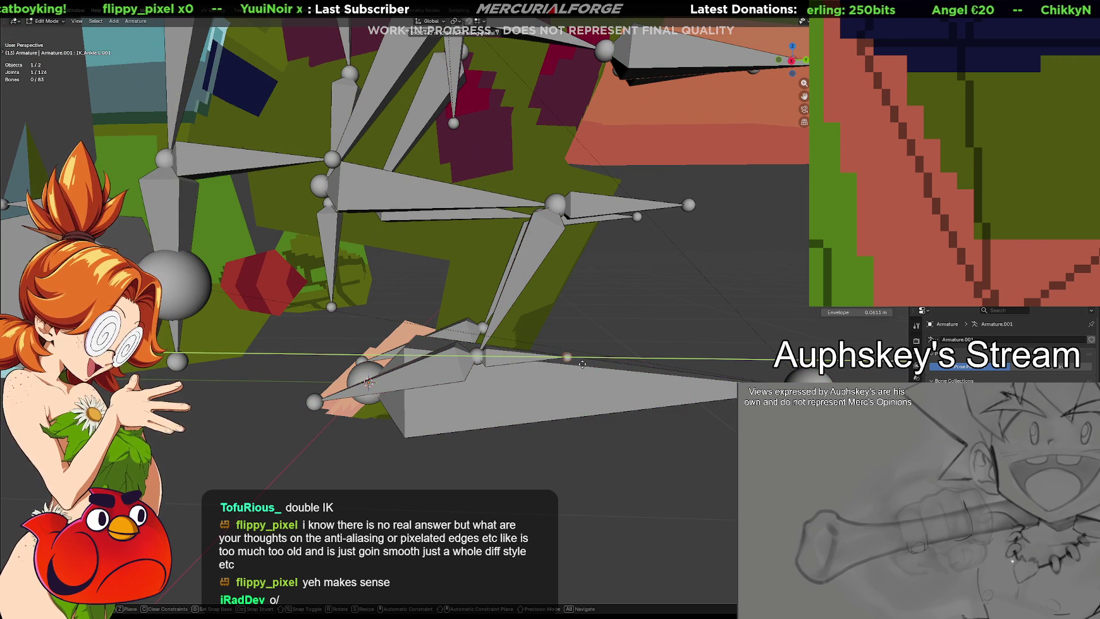
click(601, 364)
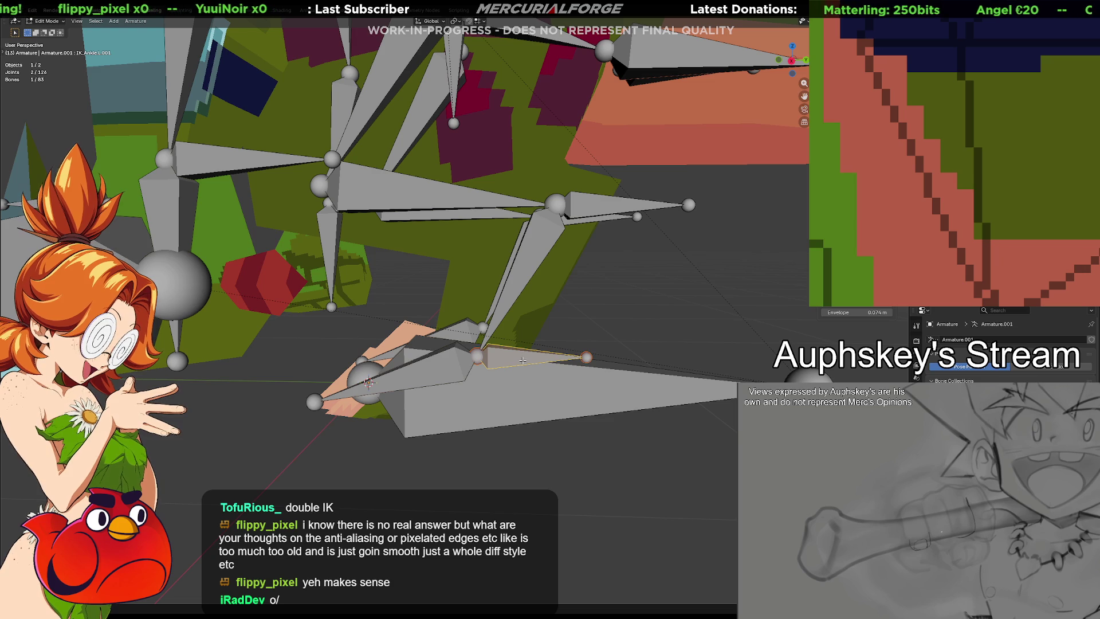
key(e)
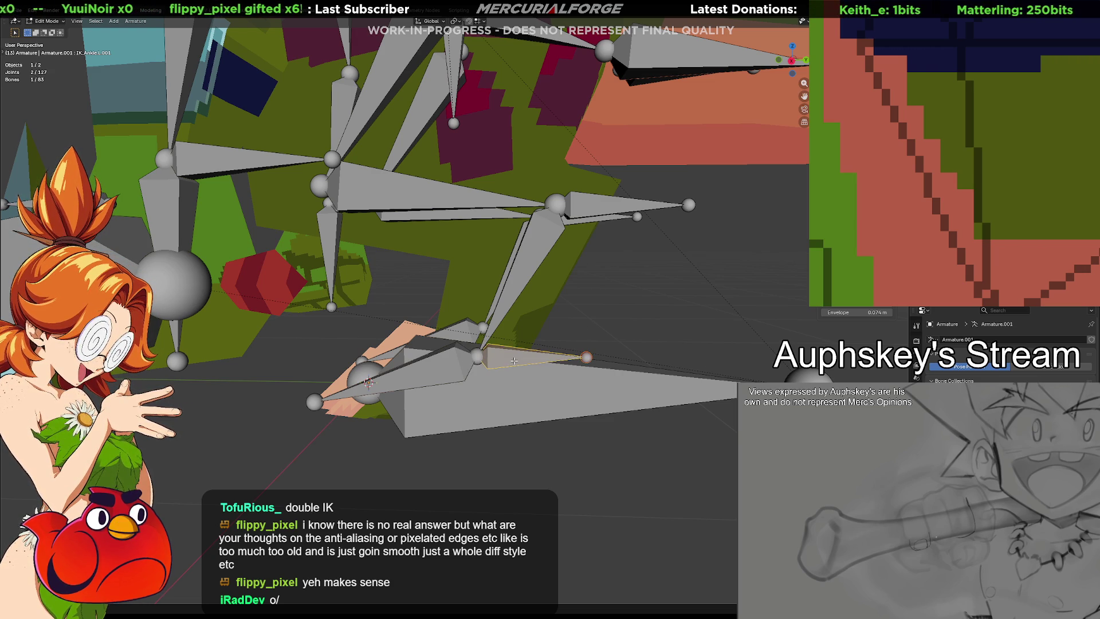
Step: Rename the new bone CTRL_Foot_L and switch the armature to Pose Mode
key(F2)
text(c)
text(_)
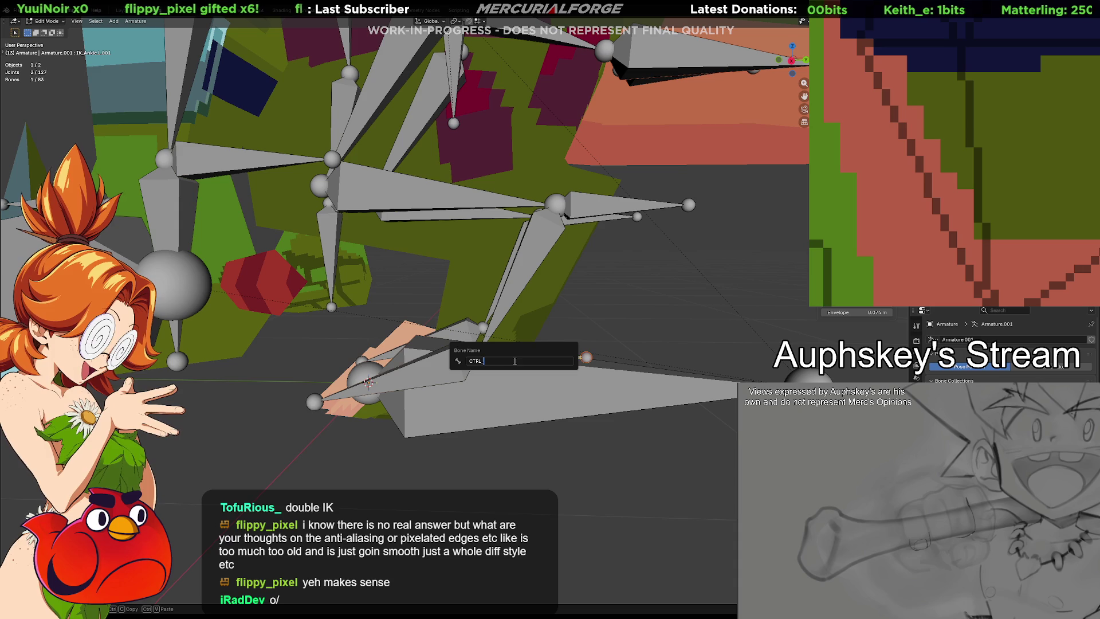
text(Foot_L)
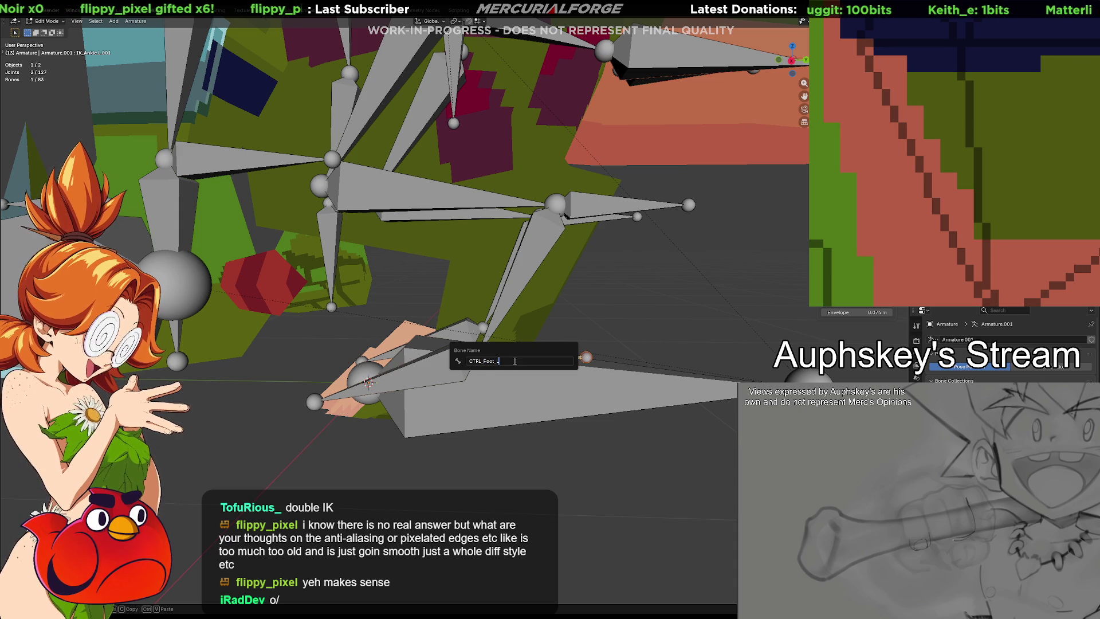
key(Return)
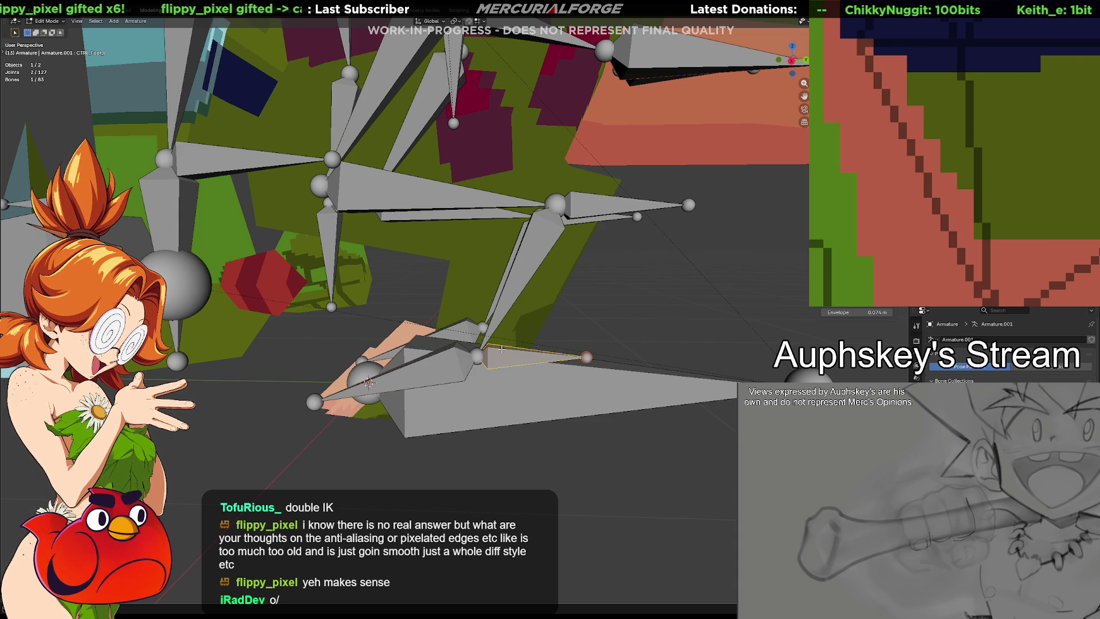
click(526, 274)
key(ctrl+Tab)
click(528, 294)
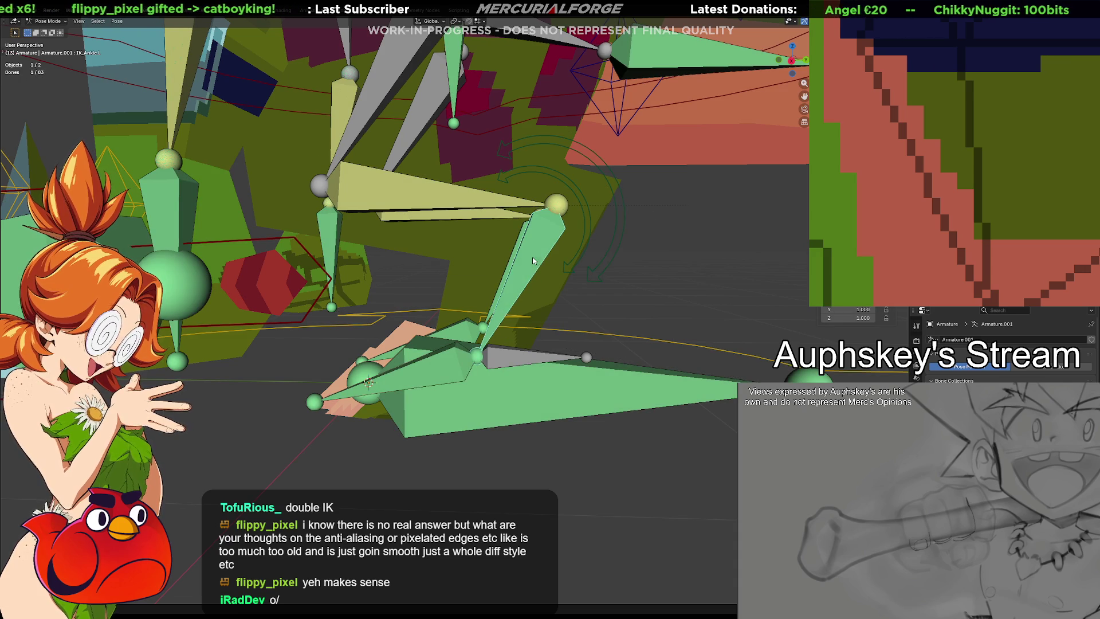
Step: Add an Inverse Kinematics constraint to the leg and clear IK_Ankle.L's old IK bone link
key(ctrl+z)
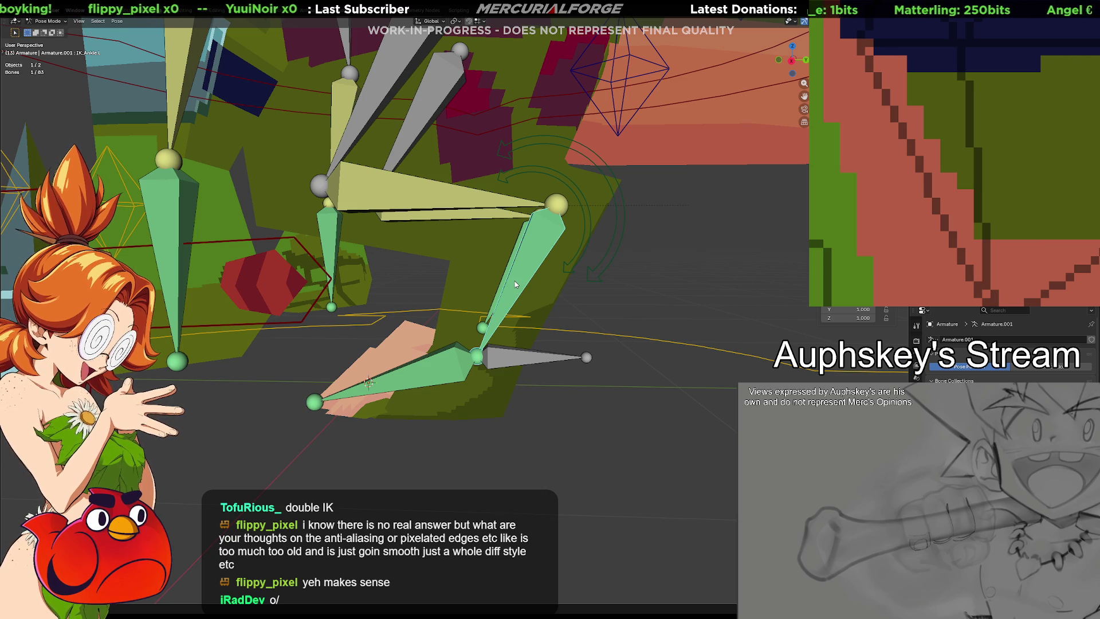
key(shift+ctrl+c)
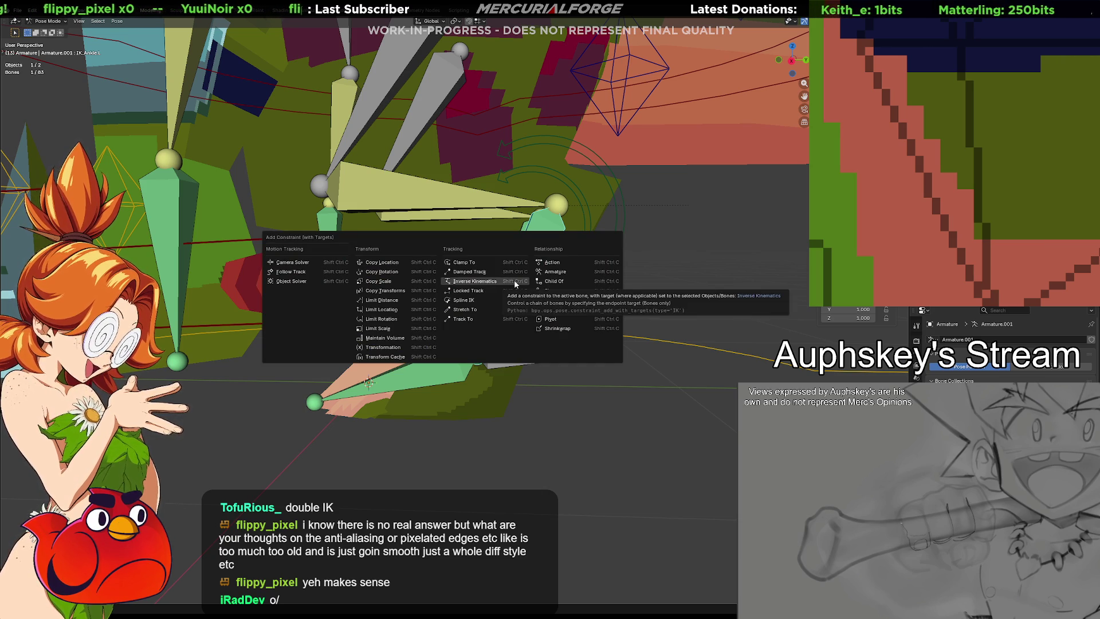
click(515, 282)
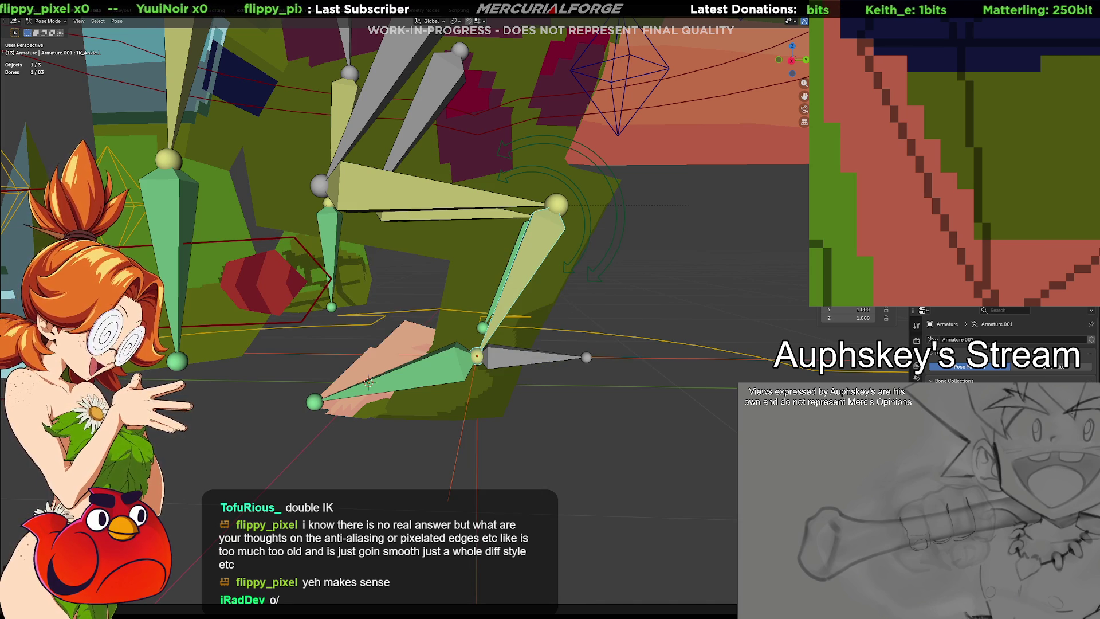
click(916, 378)
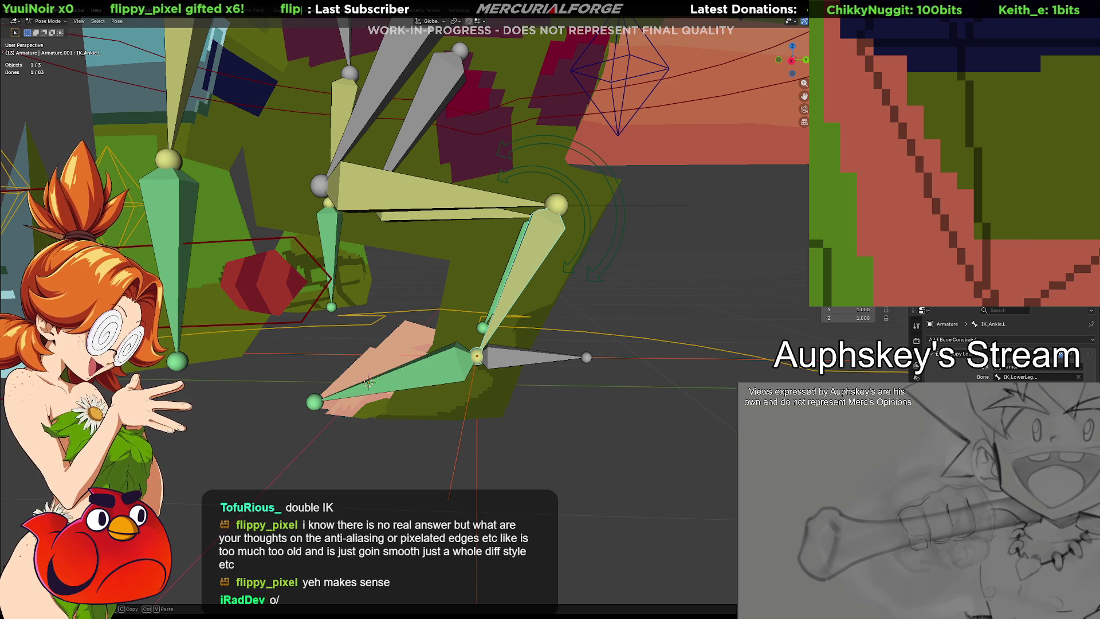
key(BackSpace)
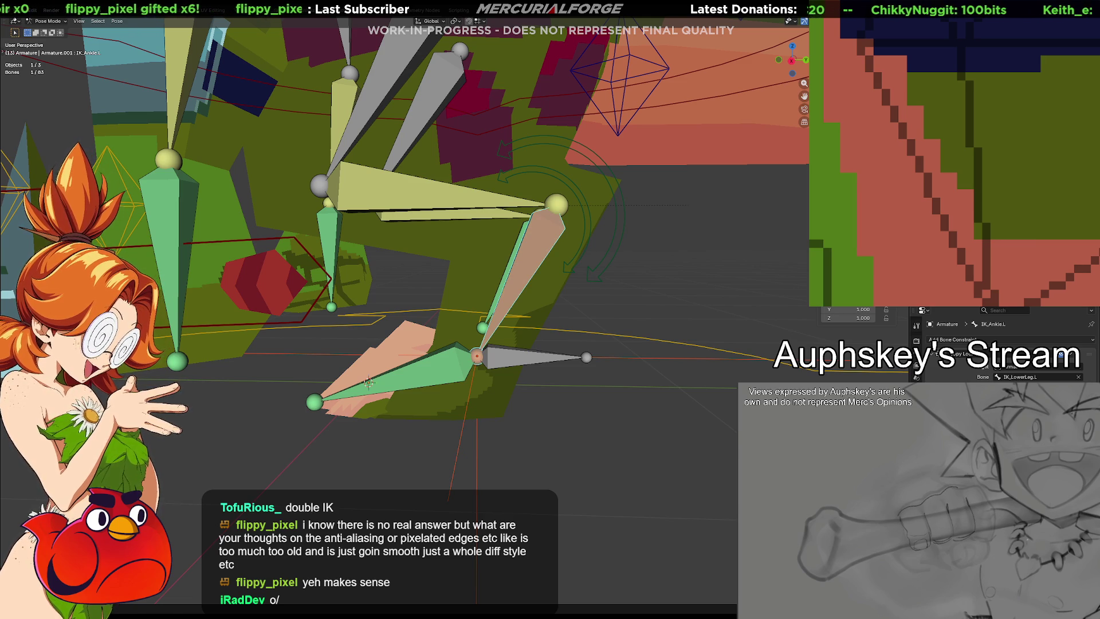
Step: Select CTRL_Foot_L and start moving it to see the leg bones follow
click(535, 362)
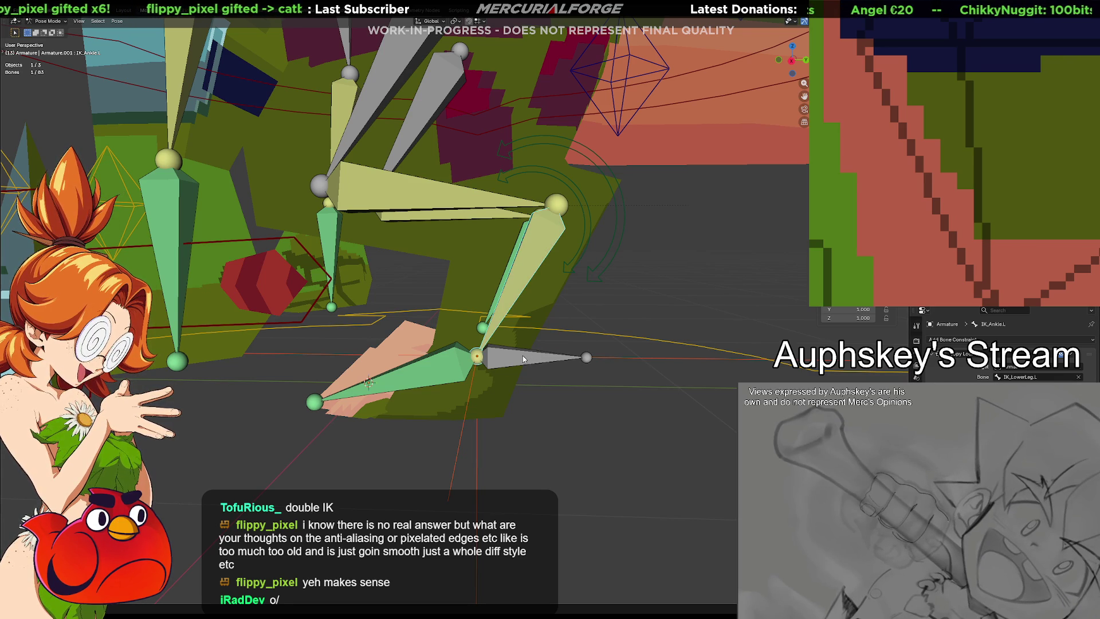
click(522, 355)
key(g)
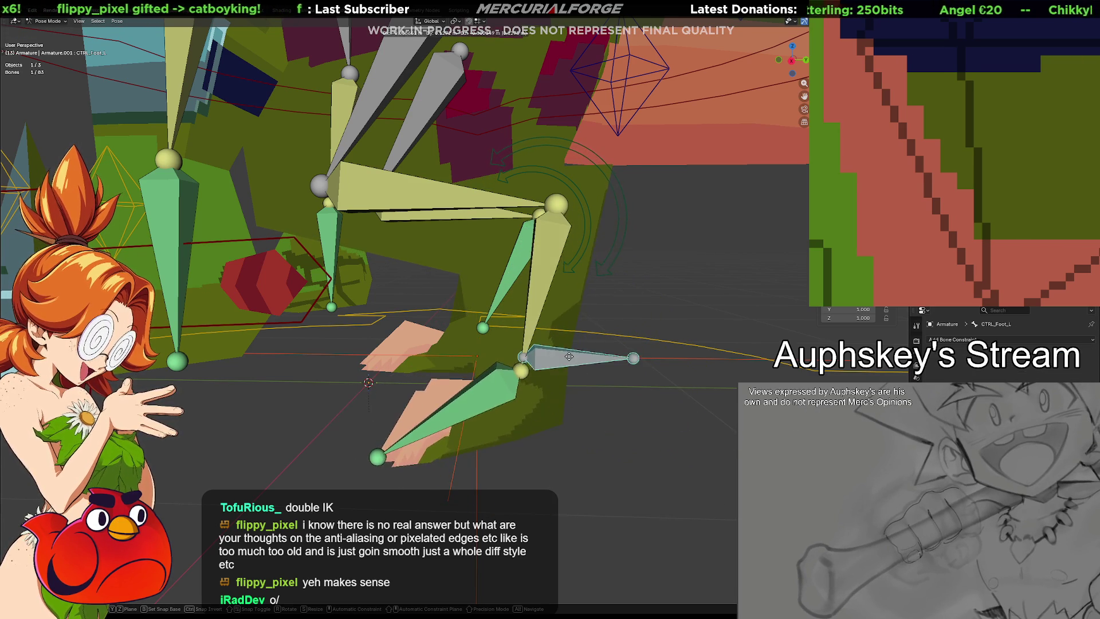
Step: Confirm the move, inspect IK_Ankle.L, then grab CTRL_Foot_L again and cancel to restore rest pose
click(559, 366)
scroll(560, 366, down, 2)
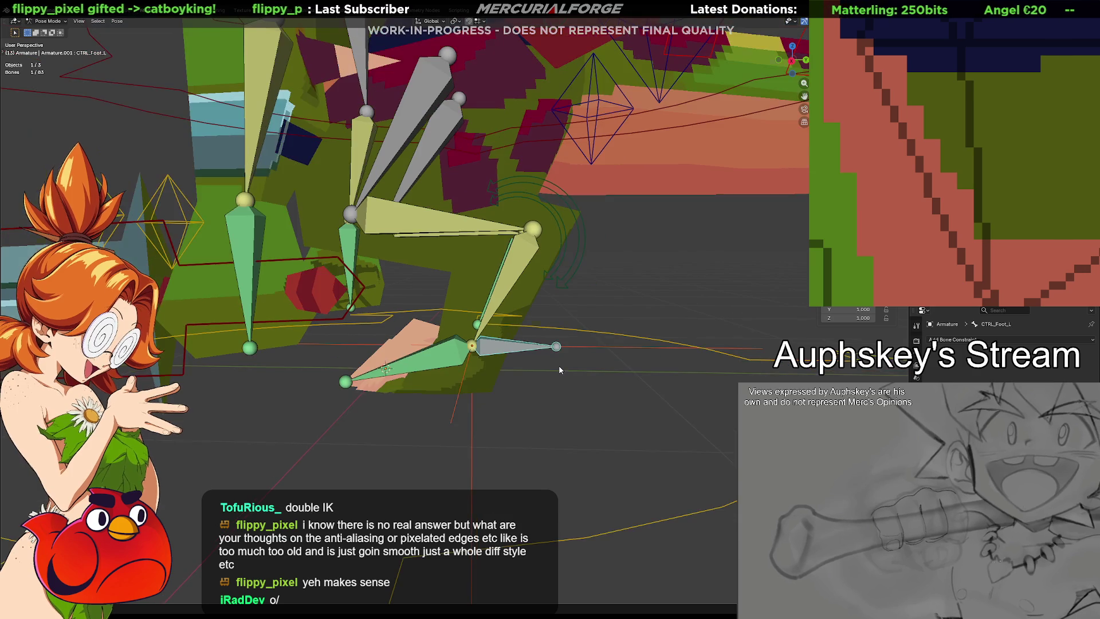
click(472, 345)
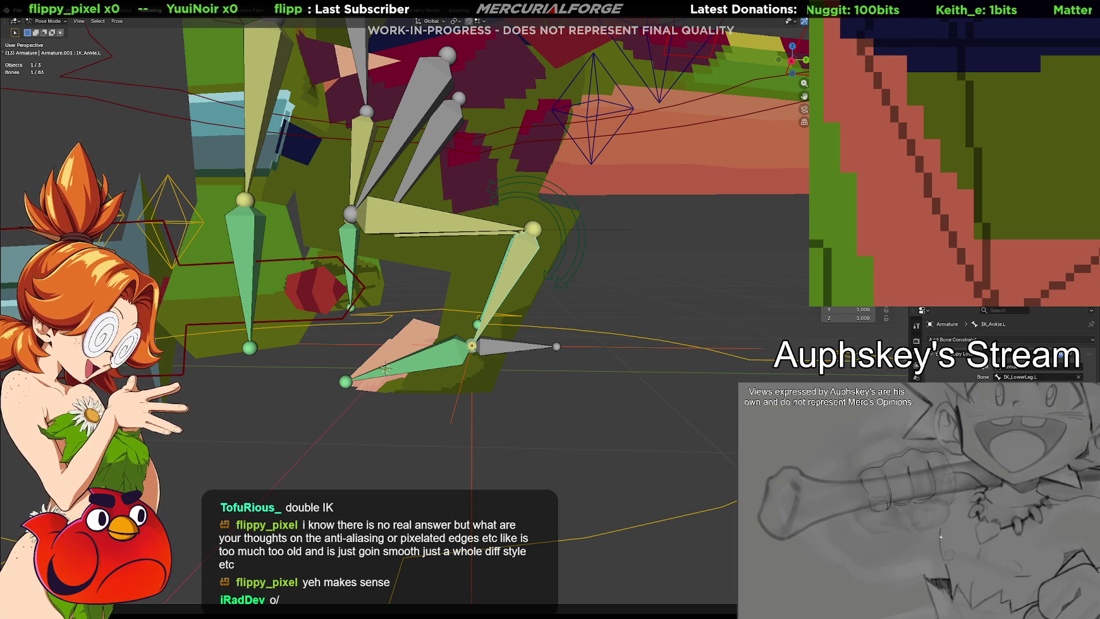
click(516, 351)
key(g)
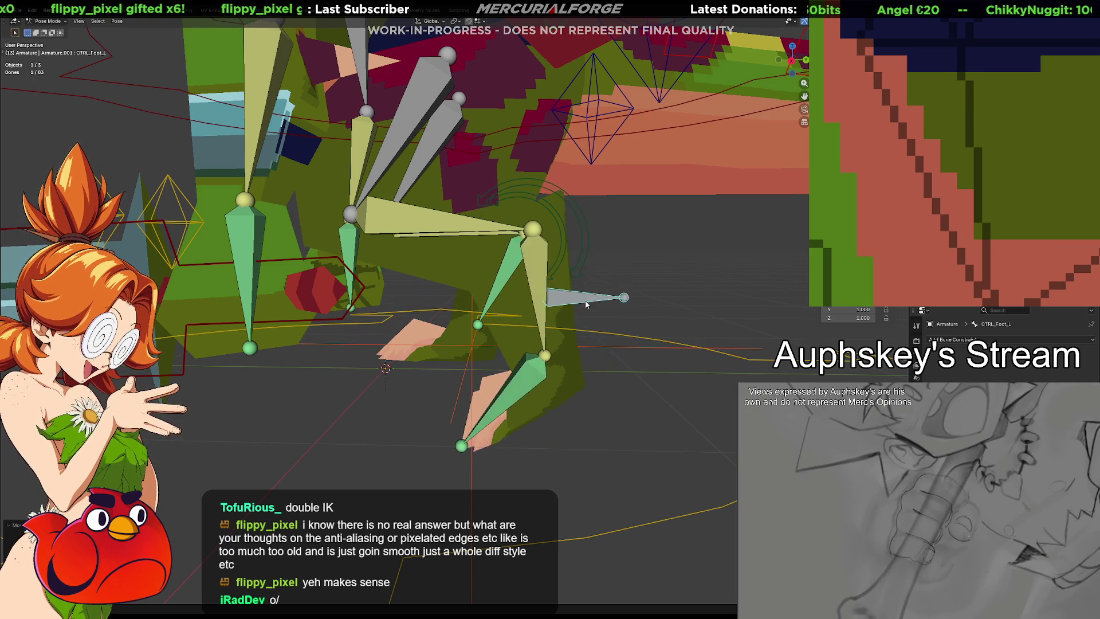
right_click(649, 406)
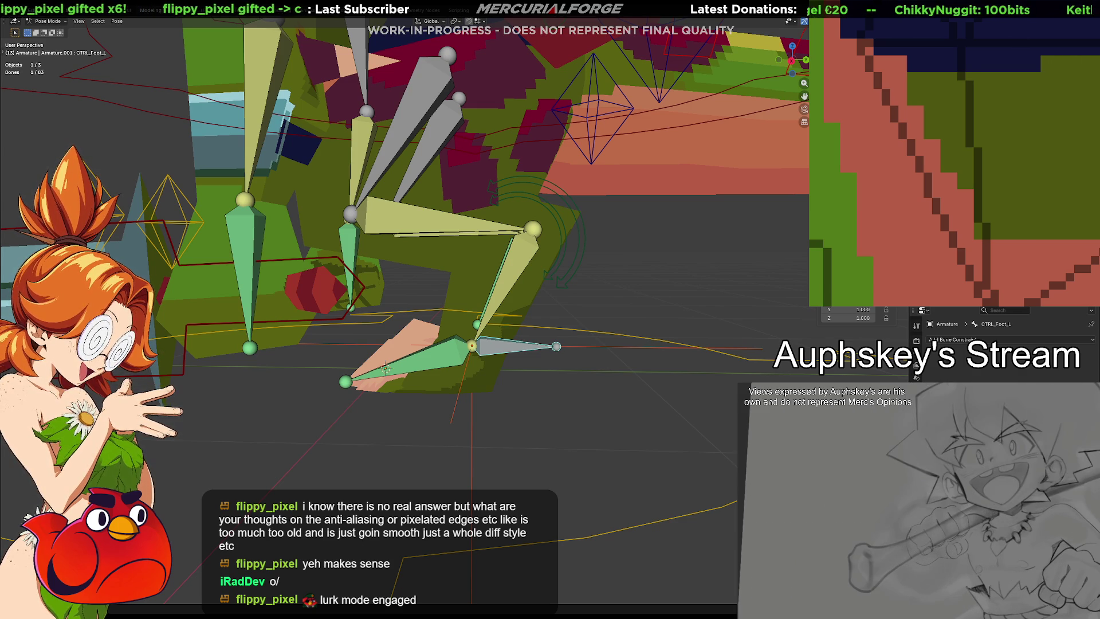
Step: Set IK_LowerLeg.L's IK constraint target bone to CTRL_Foot_L
click(469, 232)
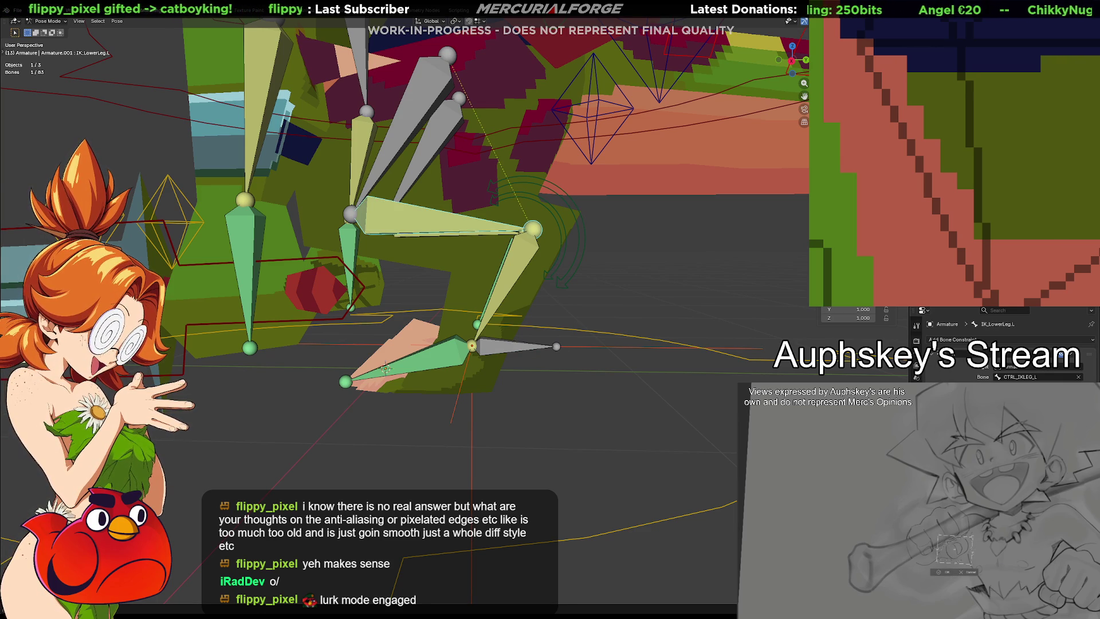
click(1079, 377)
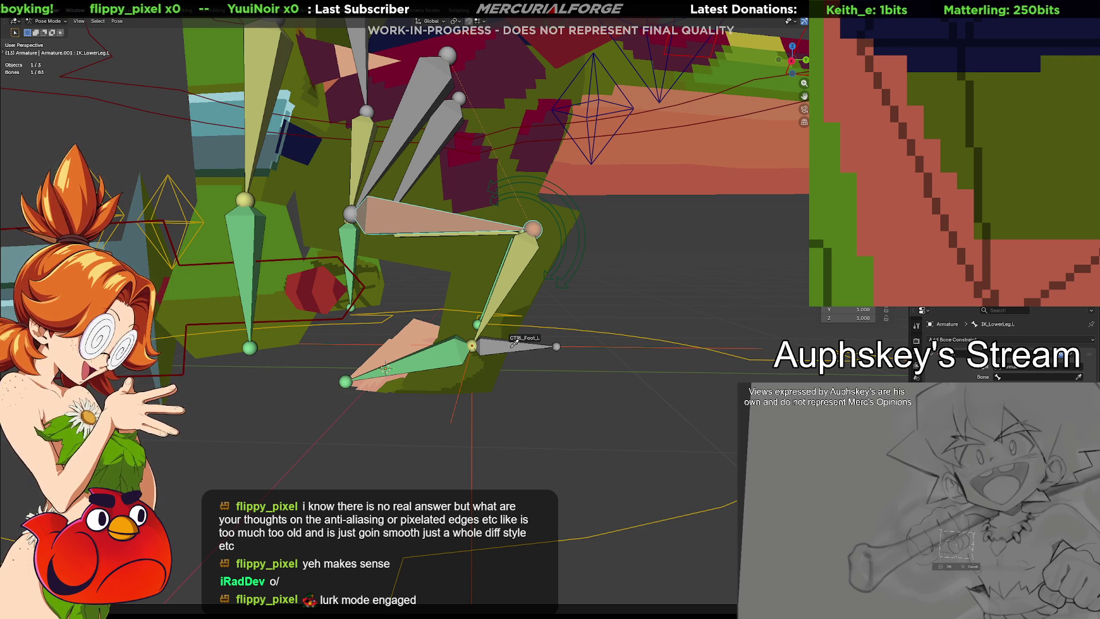
click(514, 342)
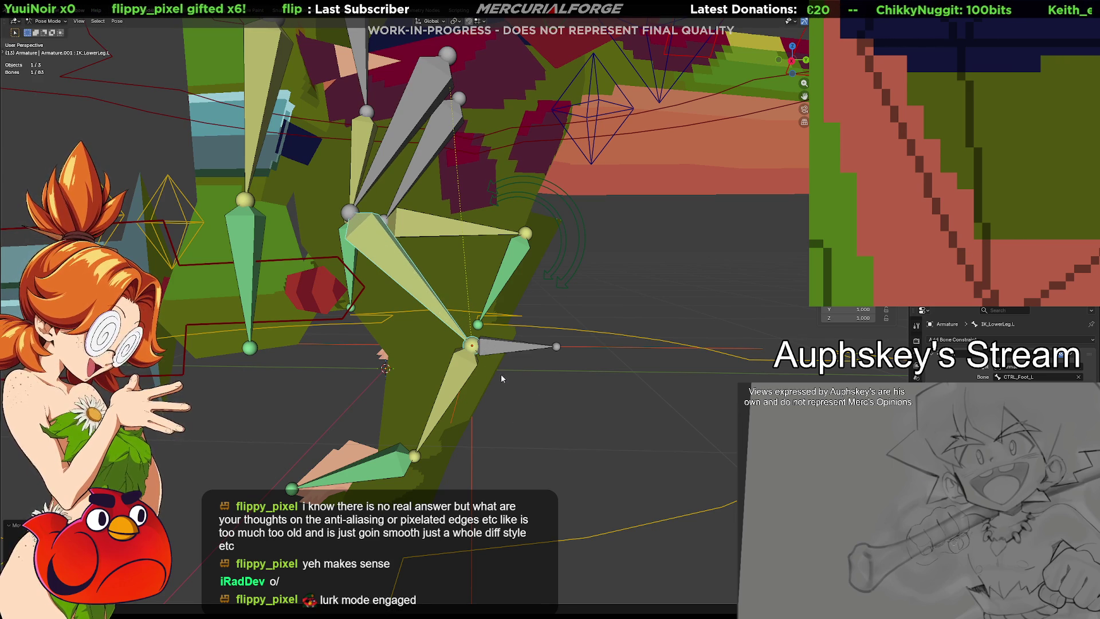
Step: Drag CTRL_Foot_L up and down to bend the leg, then undo back to rest and check IK_Ankle.L
click(500, 352)
drag(499, 352, 602, 268)
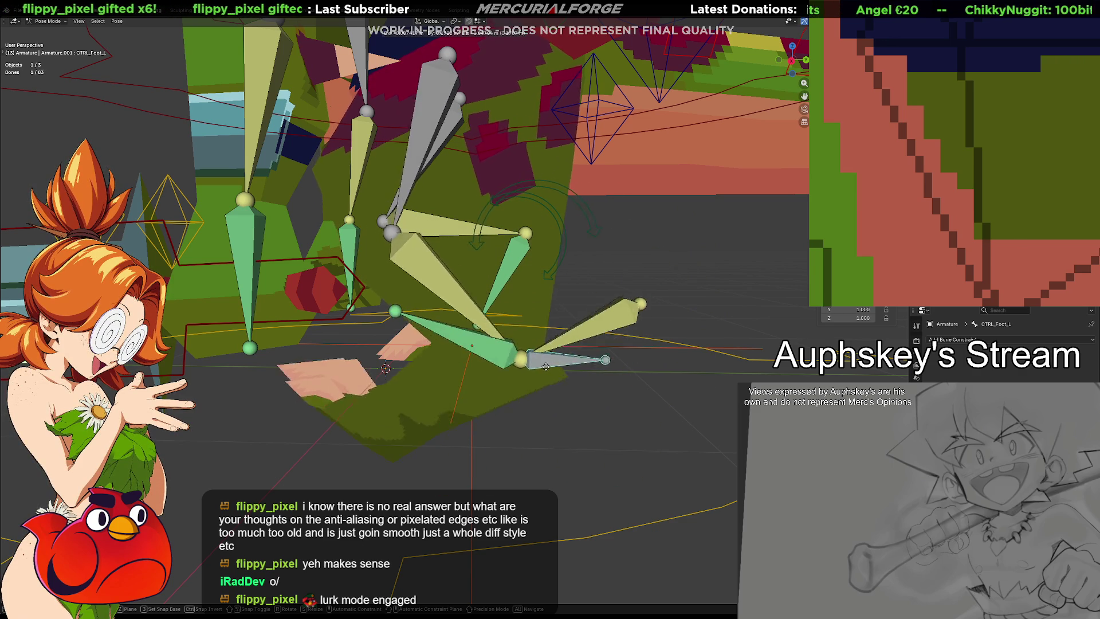
mouse_move(602, 268)
mouse_down()
mouse_move(453, 463)
mouse_move(491, 456)
mouse_up()
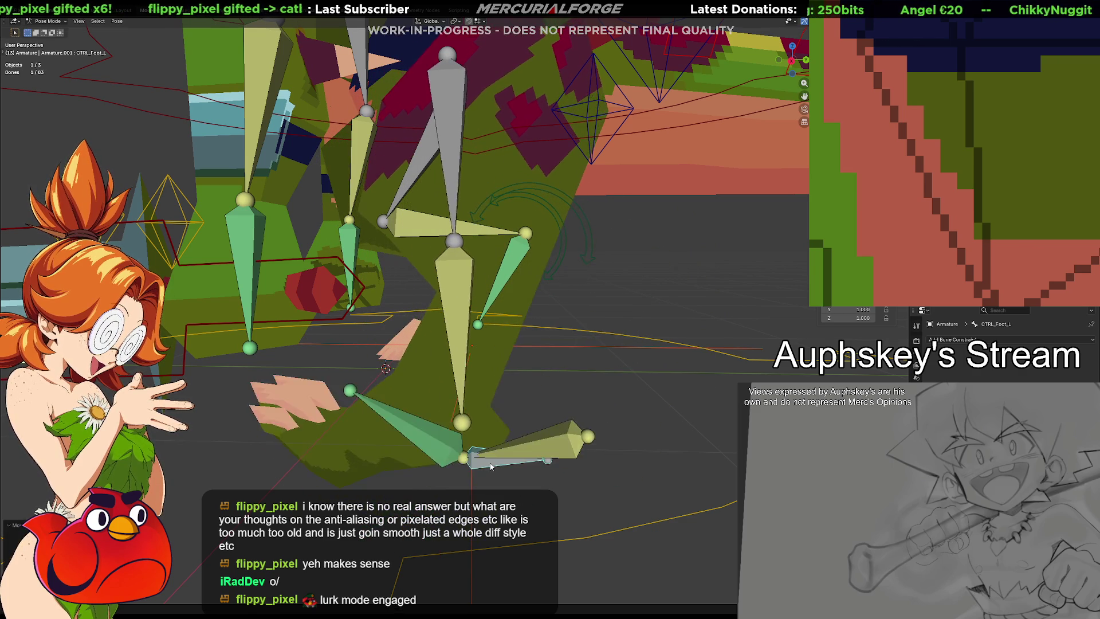
key(ctrl+z)
key(ctrl+z)
key(ctrl+z)
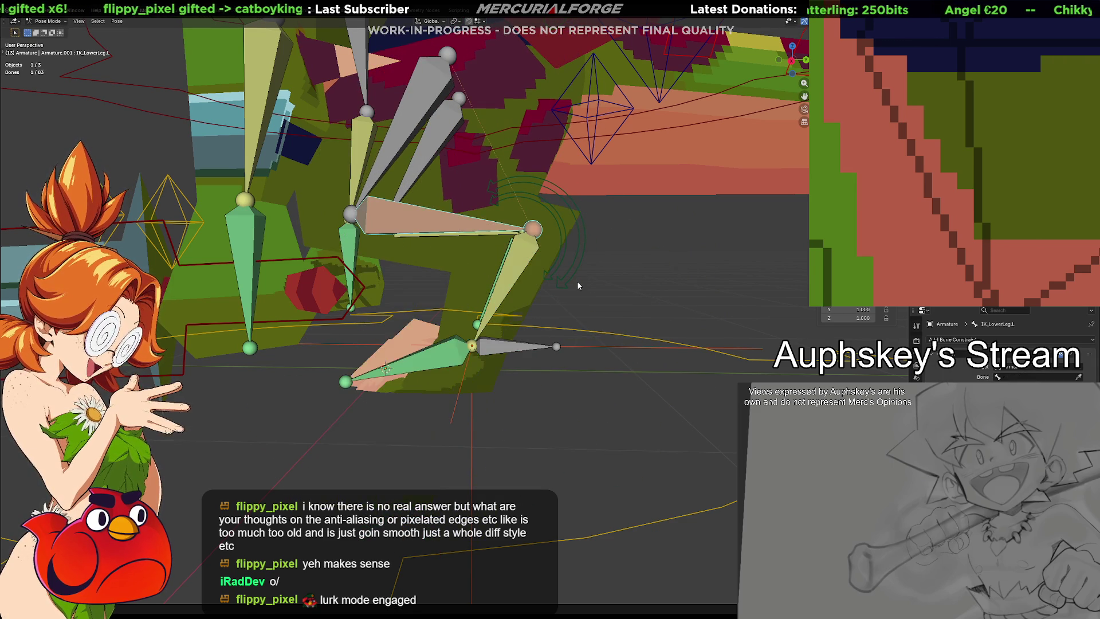
click(607, 276)
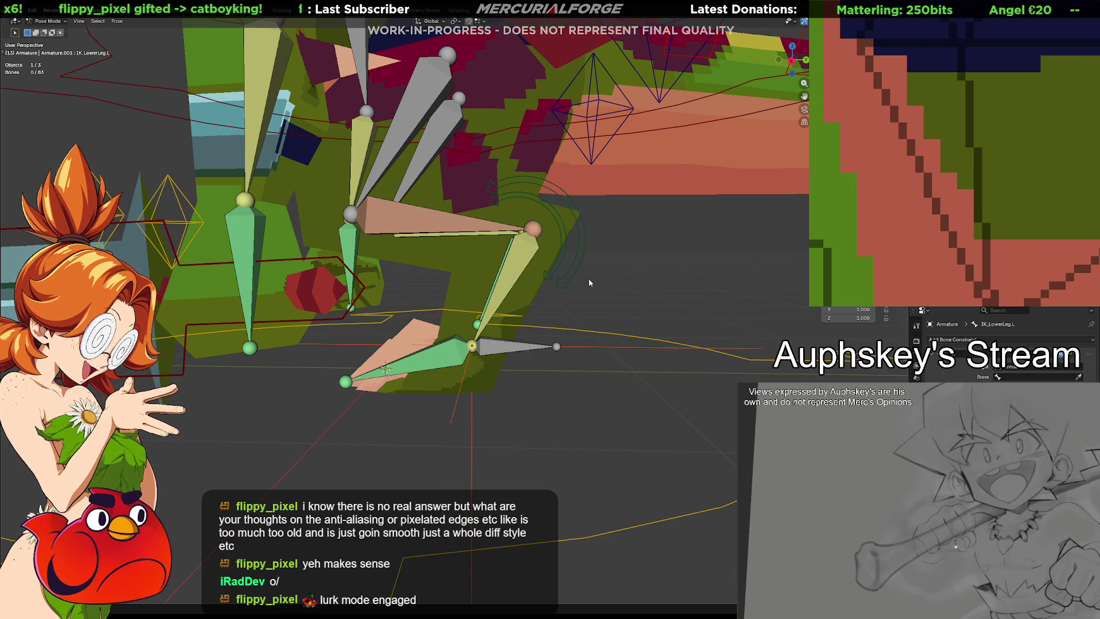
click(523, 262)
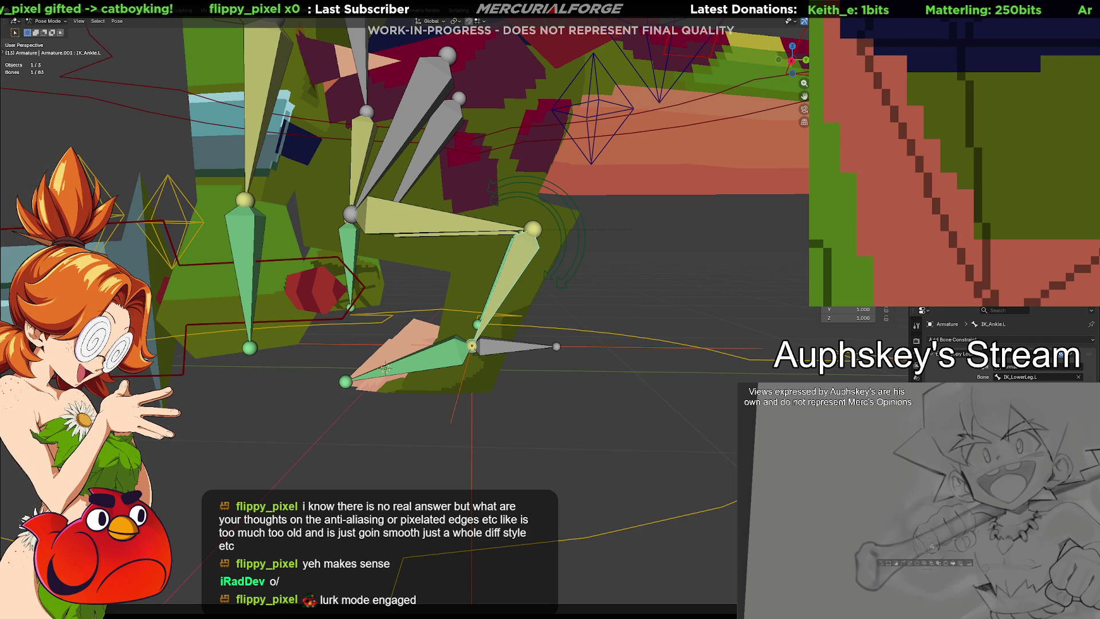
key(ctrl+z)
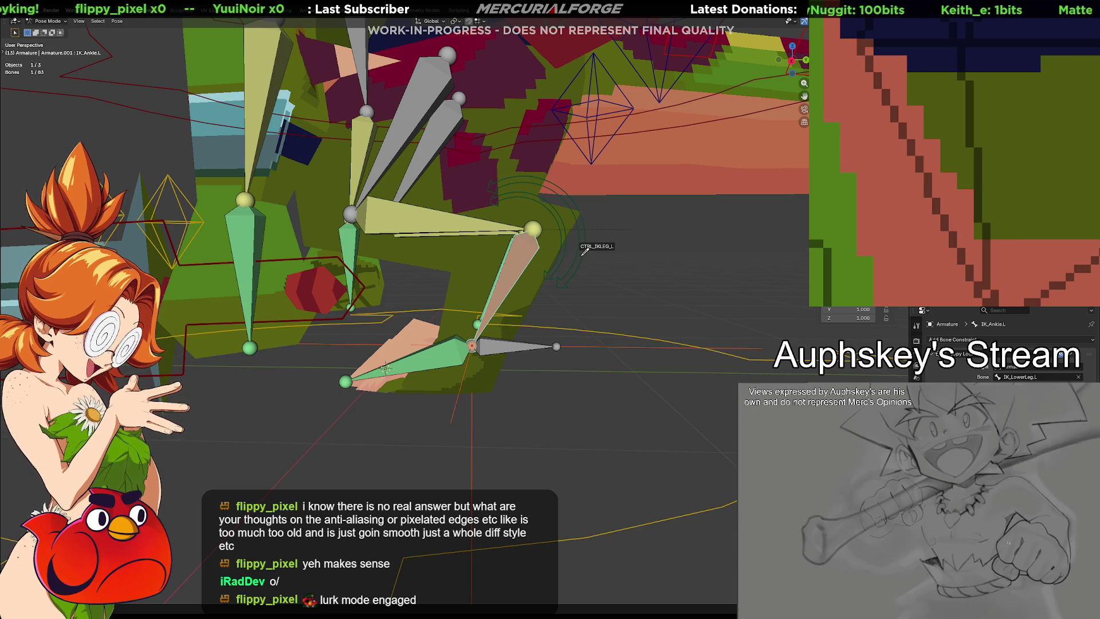
Step: Rotate CTRL_IKLEG_L to swing the leg, then select IK_LowerLeg.L
drag(581, 255, 580, 272)
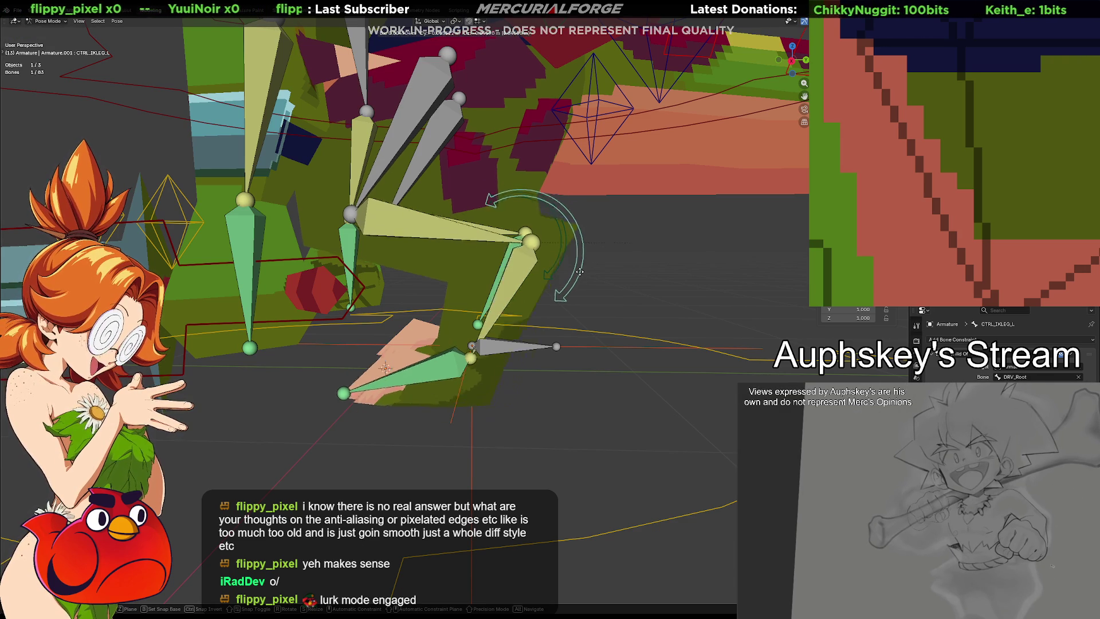
drag(580, 272, 593, 276)
click(507, 284)
click(507, 278)
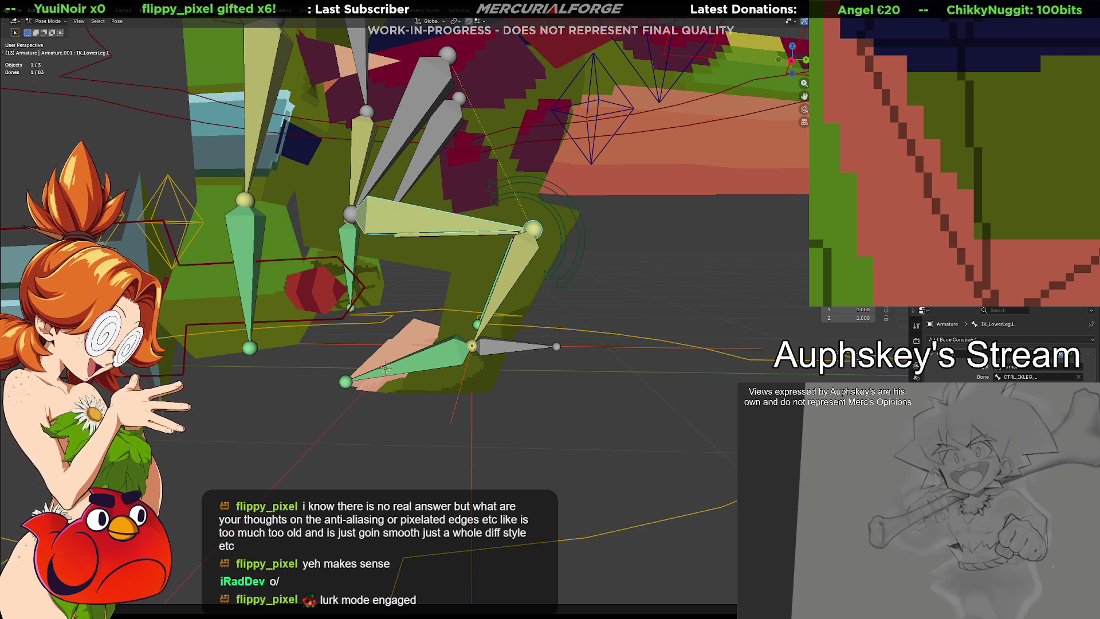
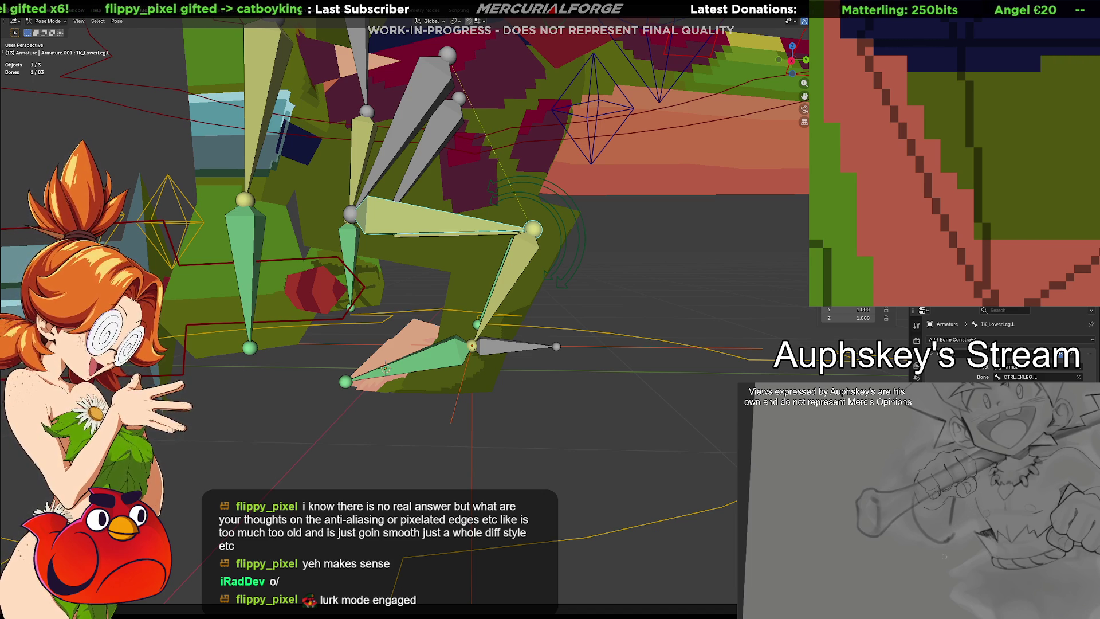
Step: Inspect the thigh and foot control bones, briefly unhiding then re-hiding the extra bones
click(587, 273)
middle_drag(578, 273, 588, 322)
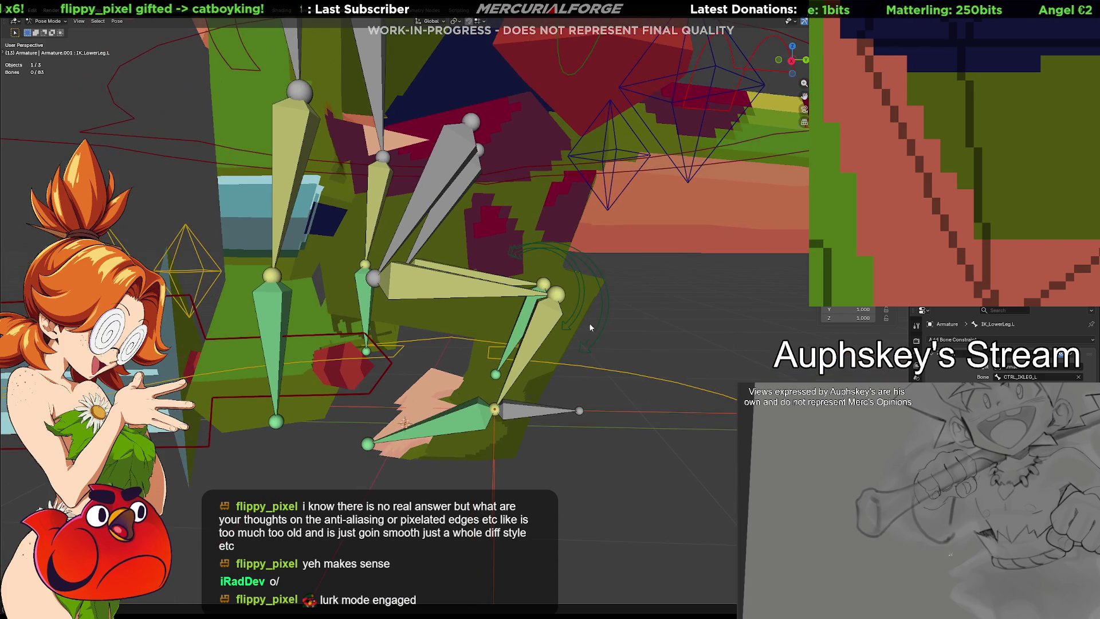
click(462, 293)
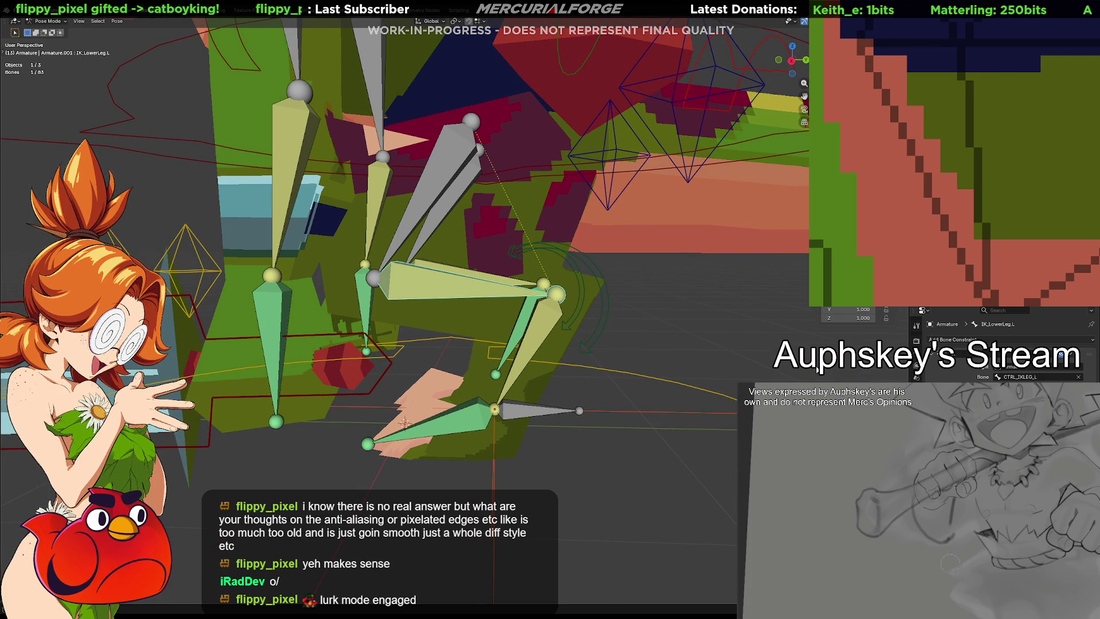
click(538, 411)
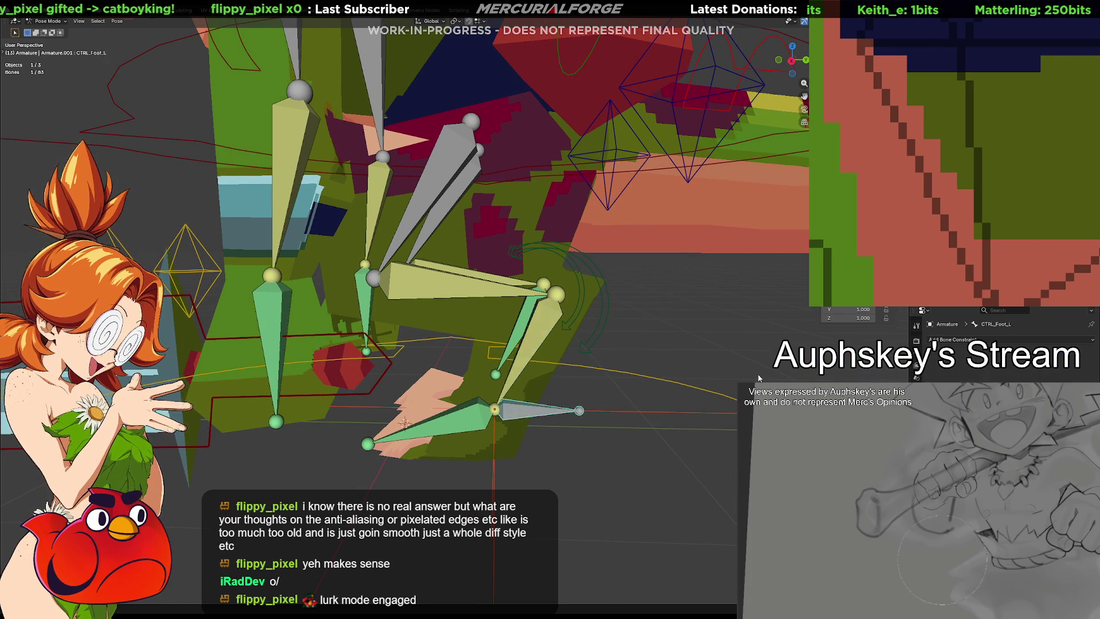
key(ctrl+z)
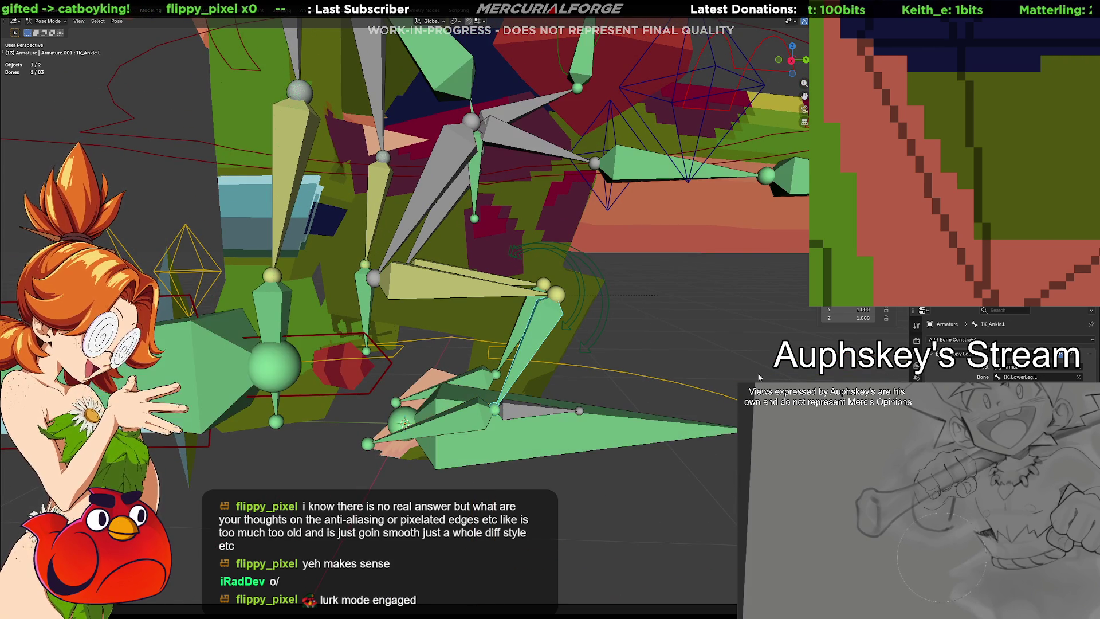
key(h)
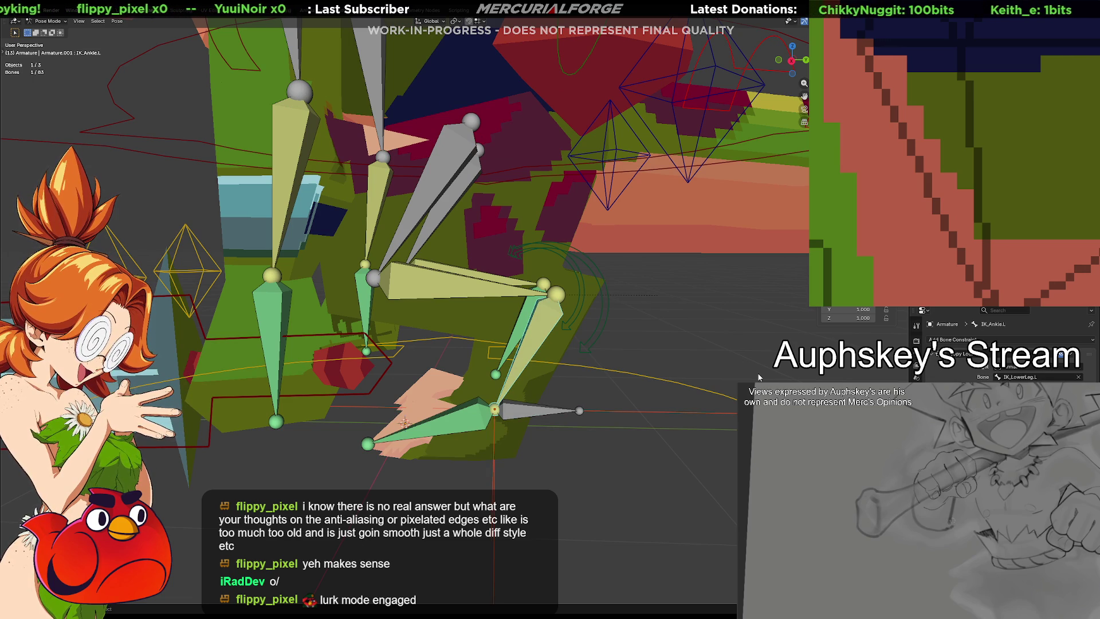
Step: Review the lower-leg, ankle and foot-control constraints in side view, cancelling test moves
click(441, 287)
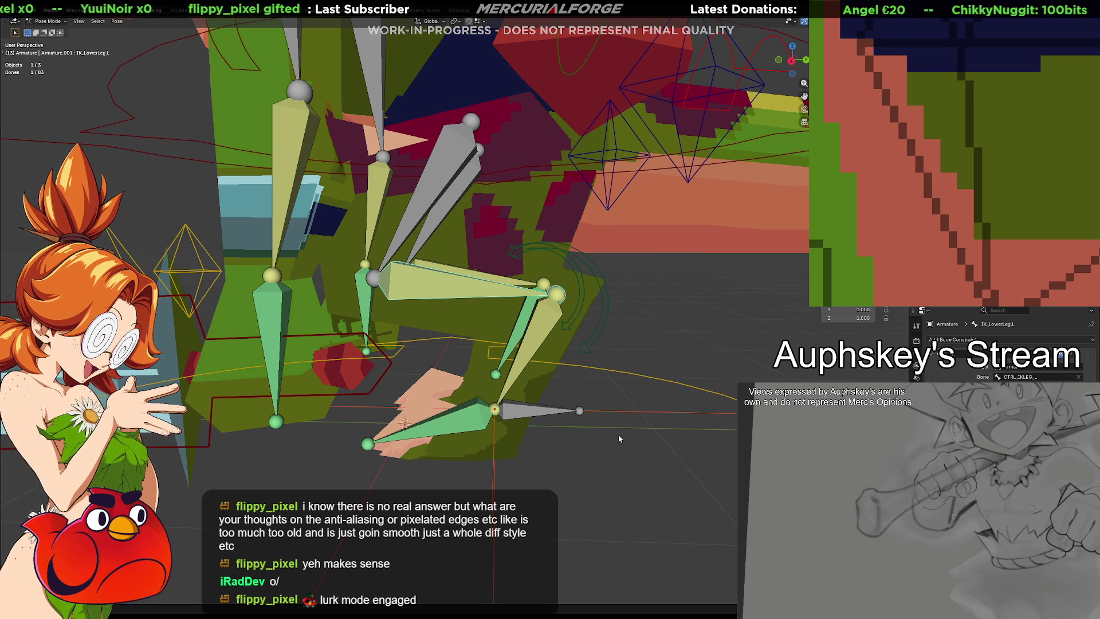
click(561, 420)
key(g)
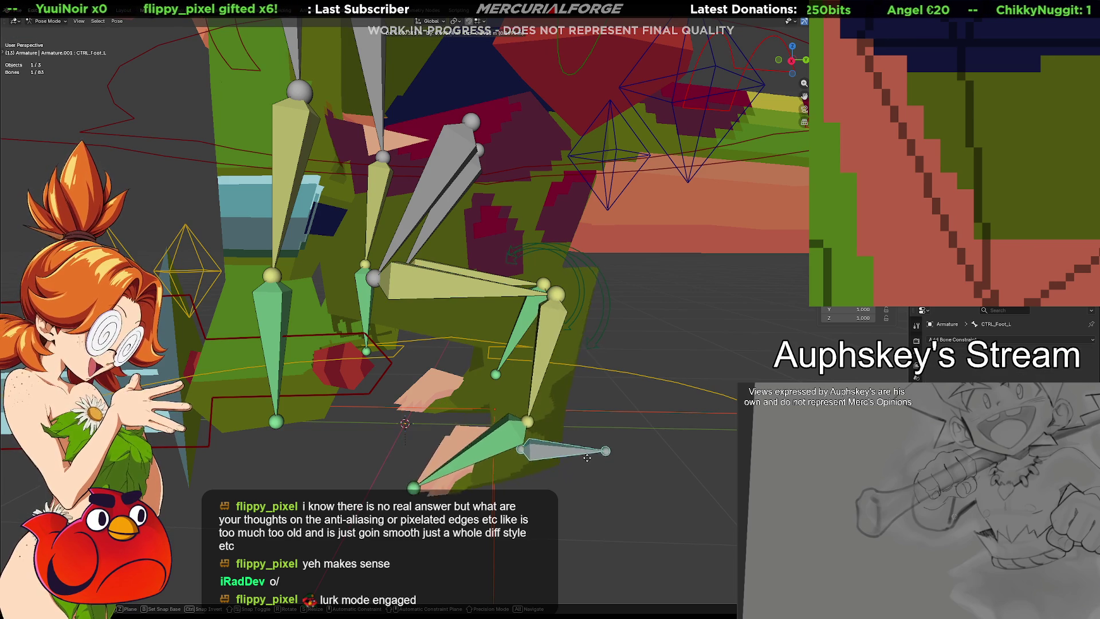
right_click(515, 402)
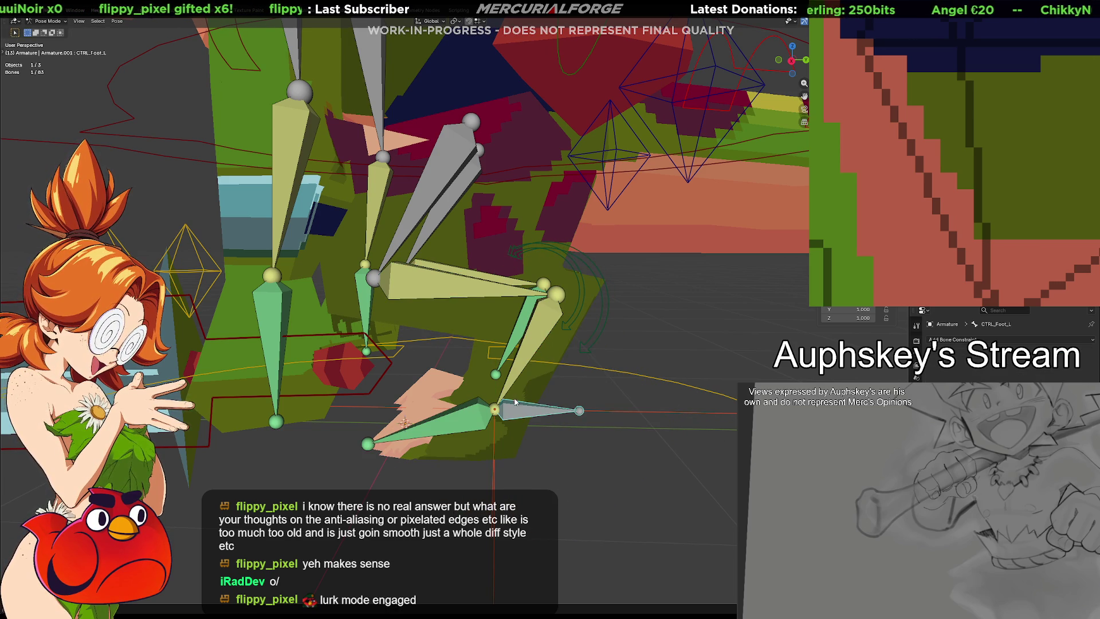
click(533, 410)
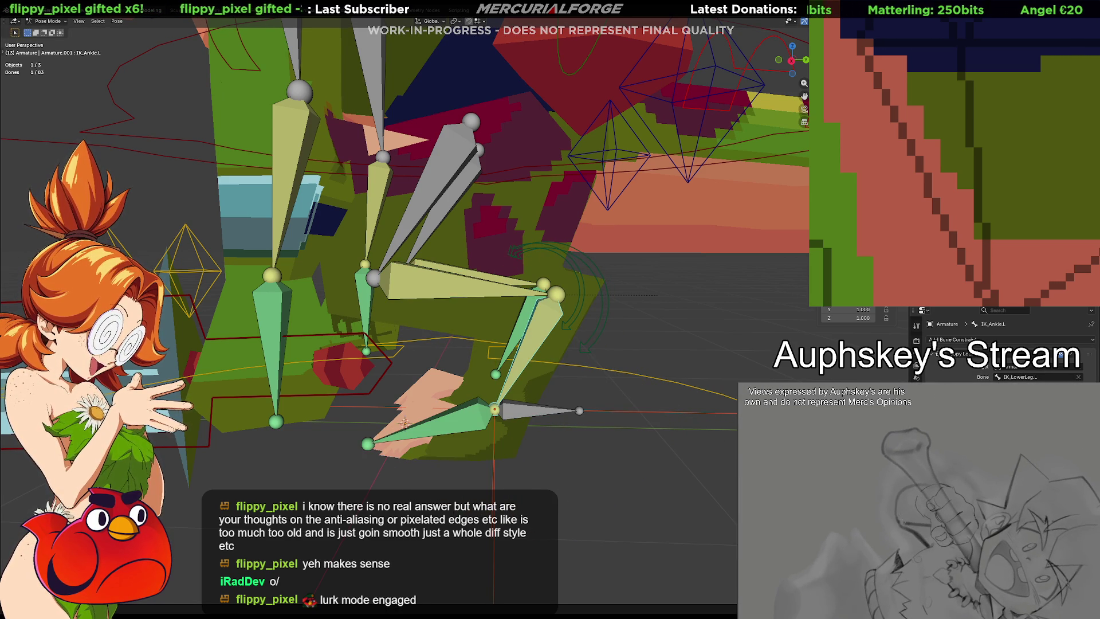
middle_drag(729, 447, 601, 395)
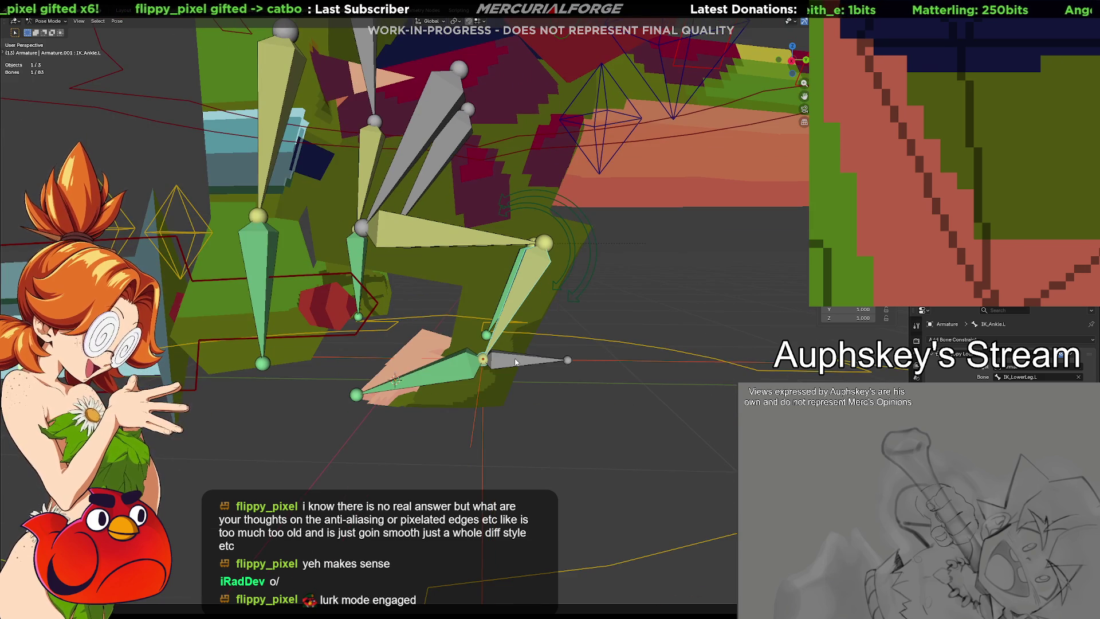
click(516, 363)
key(KP_3)
key(g)
right_click(535, 319)
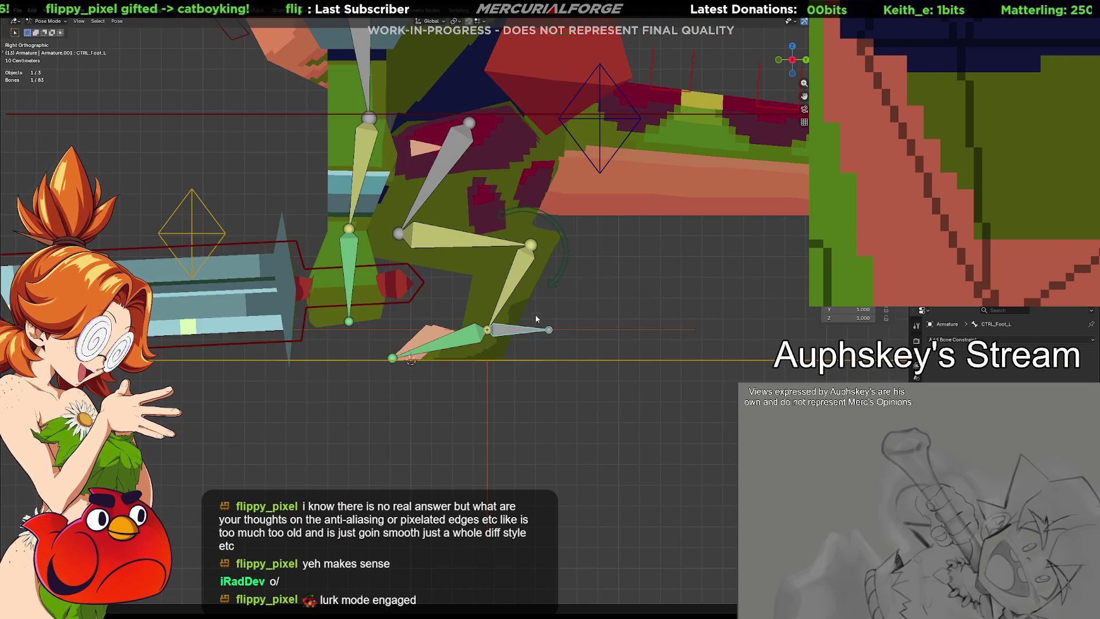
Step: Remove the IK constraint from IK_LowerLeg.L and check the ankle bone's constraint
click(456, 246)
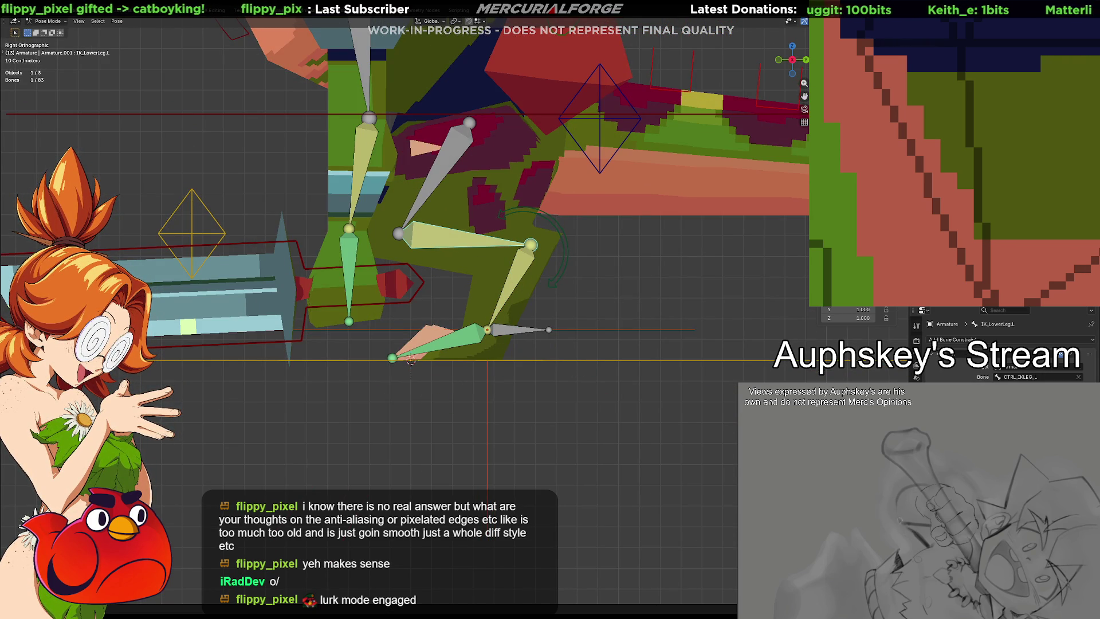
click(1080, 356)
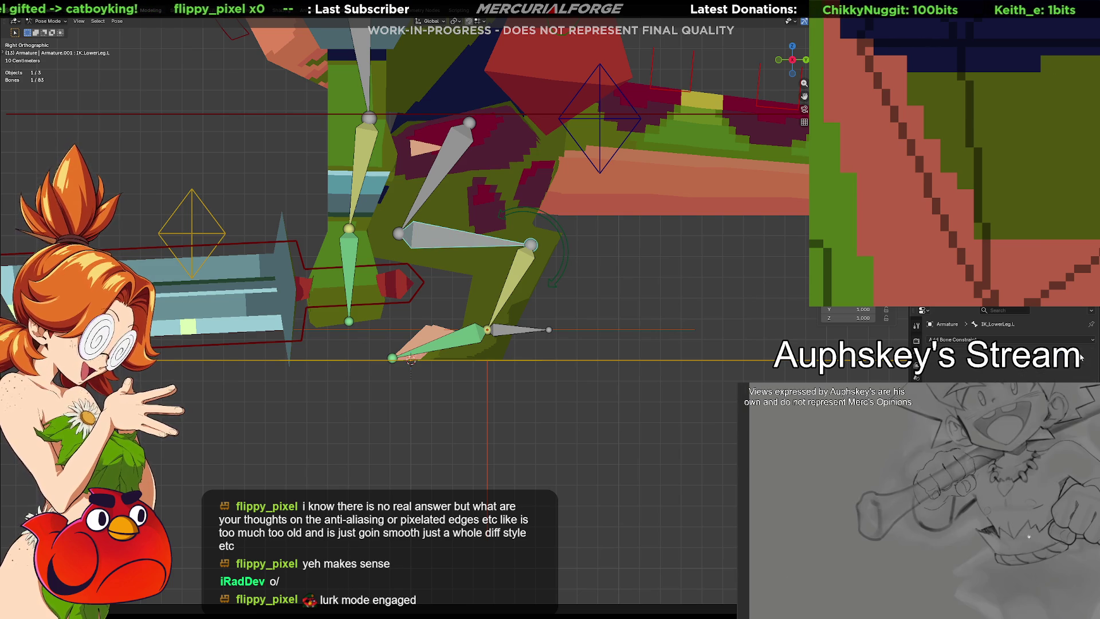
click(526, 265)
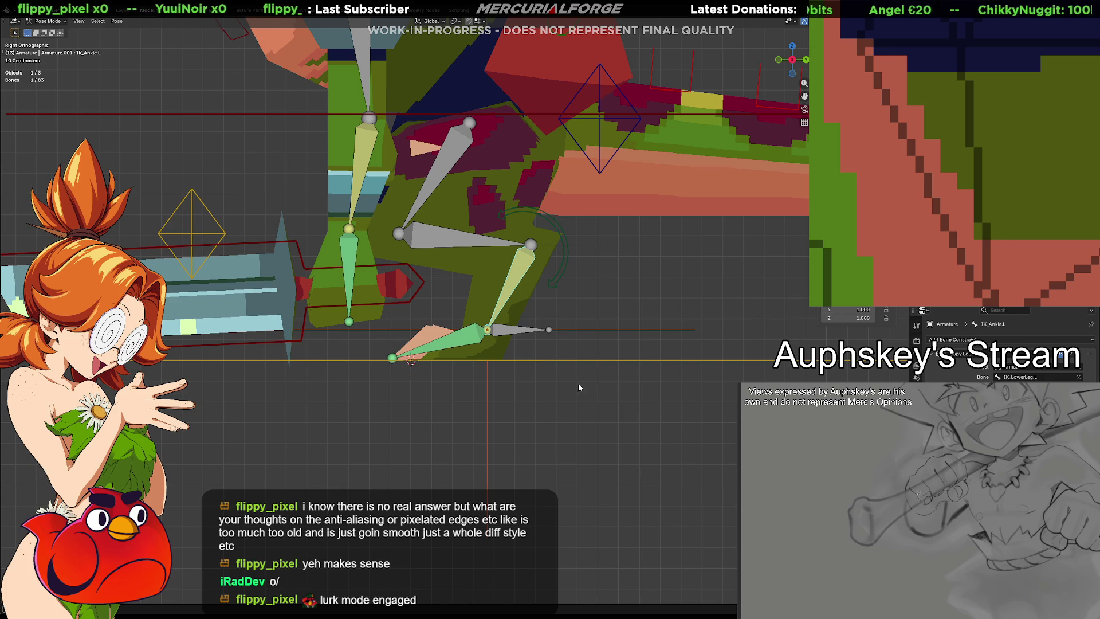
Step: Move CTRL_Foot_L to bend the leg at the knee, inspect the IK bones, then undo to rest
click(510, 331)
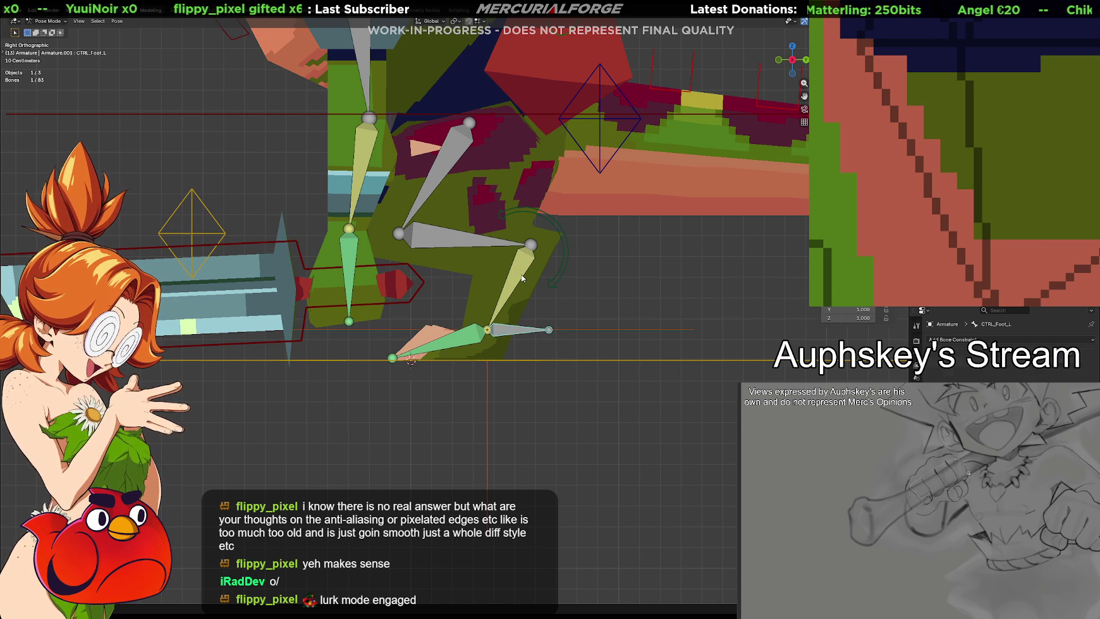
key(g)
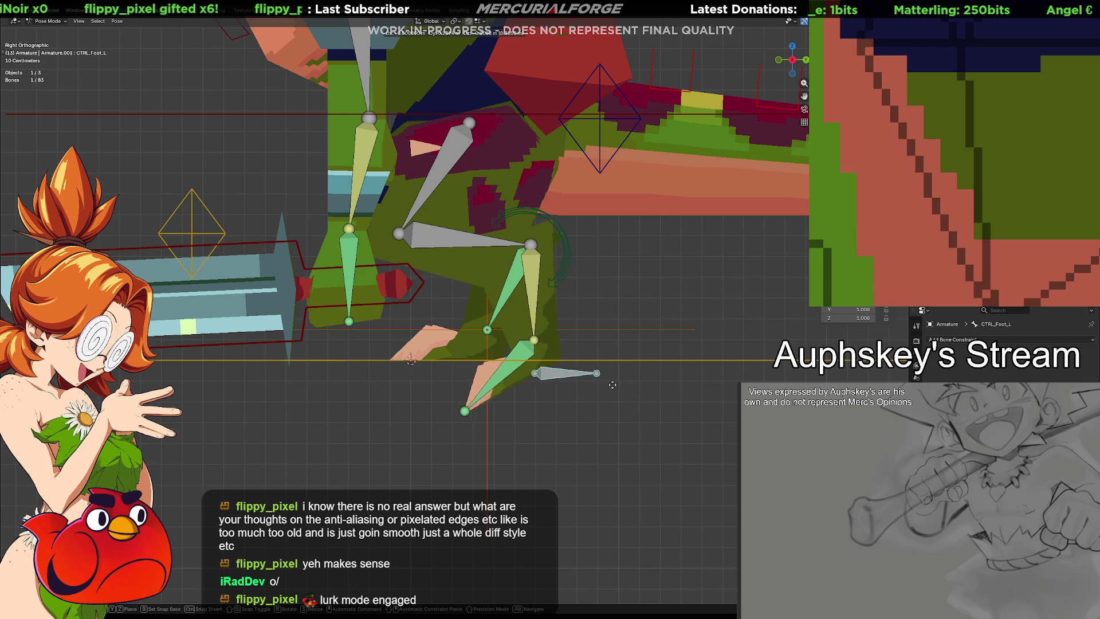
click(637, 353)
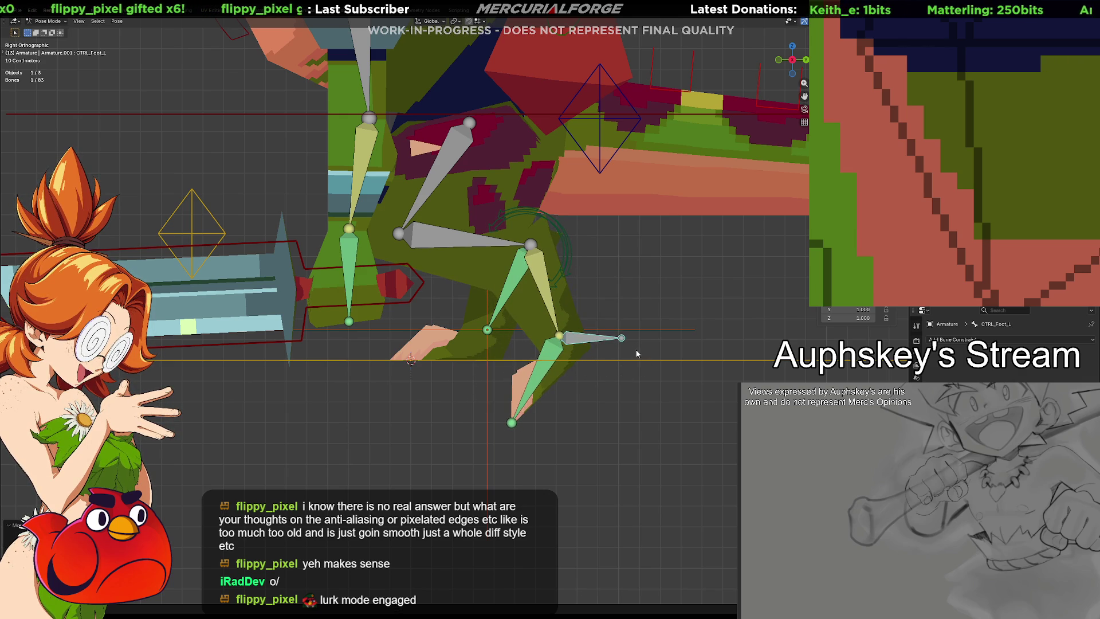
click(452, 245)
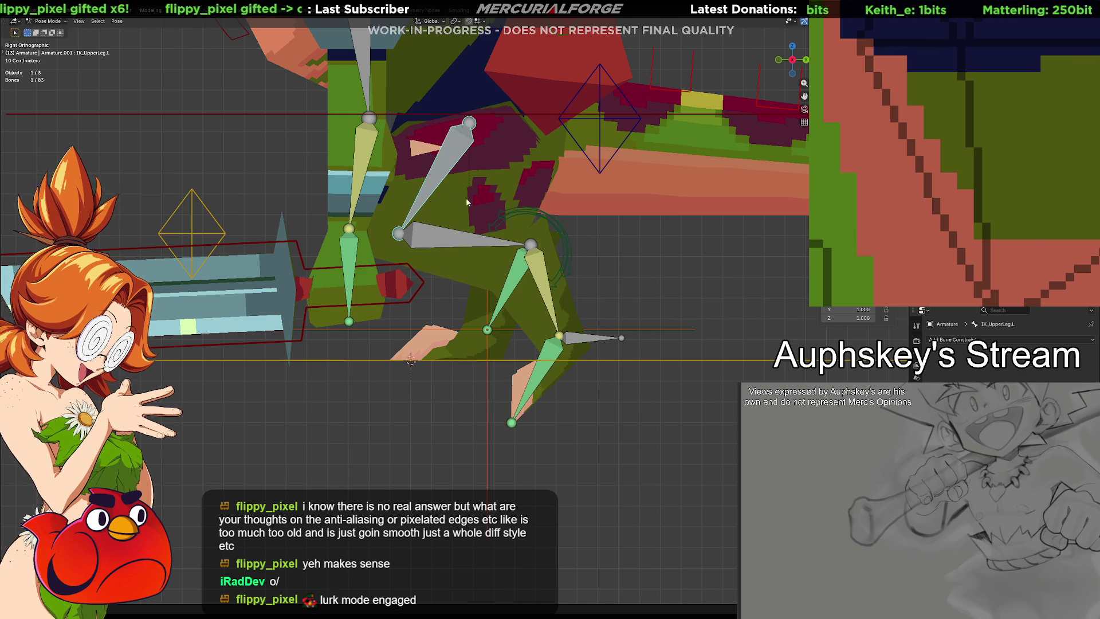
click(543, 275)
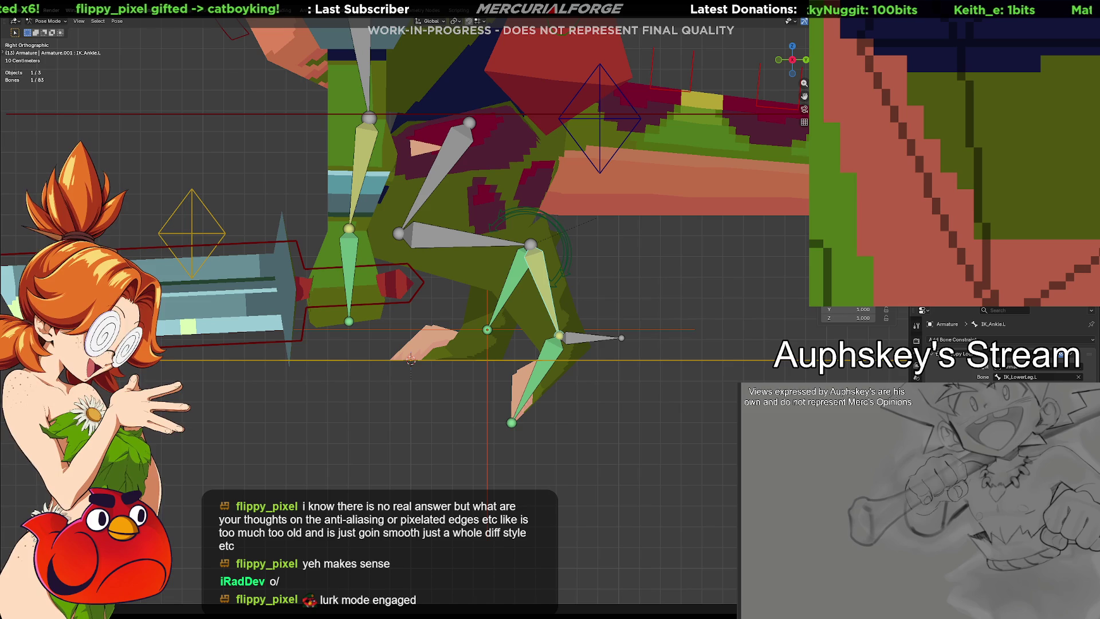
click(628, 344)
key(g)
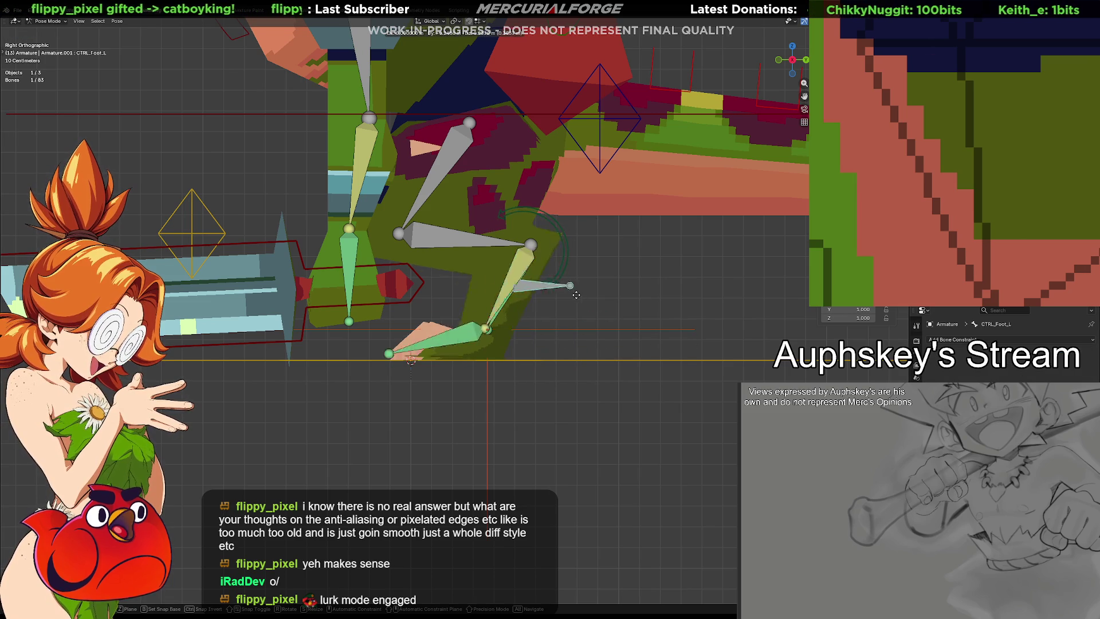
click(646, 350)
click(539, 371)
key(ctrl+z)
key(ctrl+z)
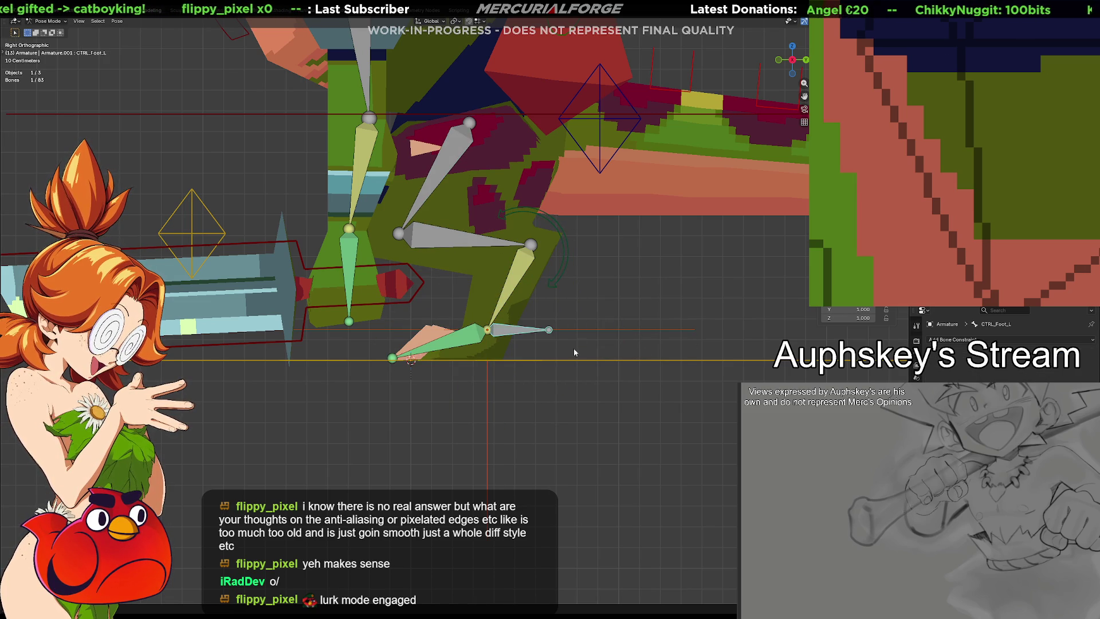
Step: Check the ankle constraint, then move the foot control again to confirm the leg bends
click(493, 308)
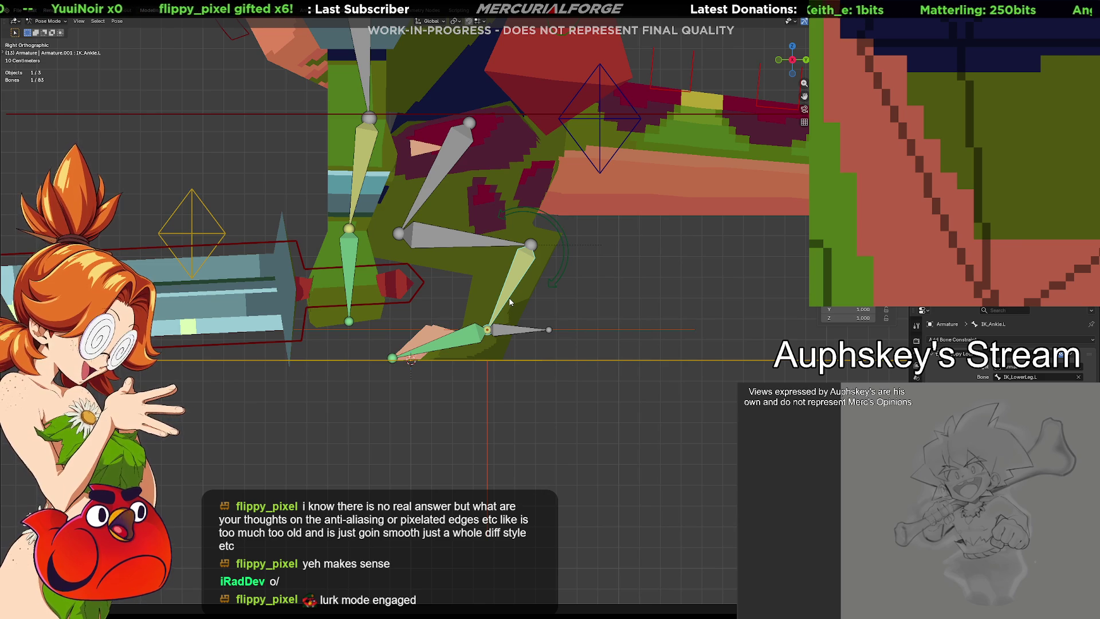
click(509, 333)
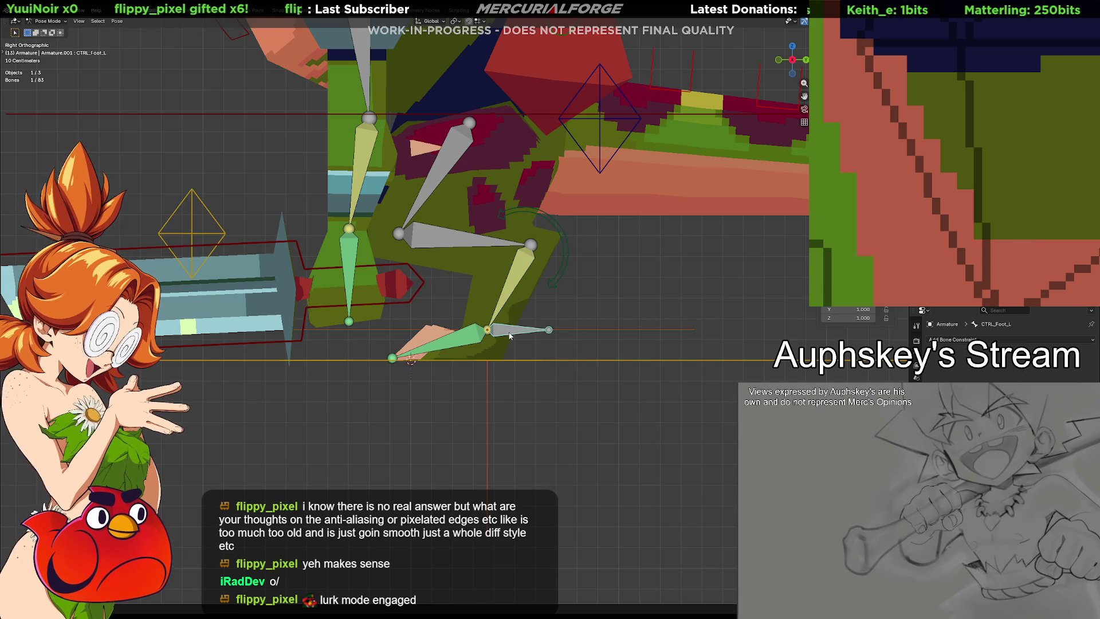
key(g)
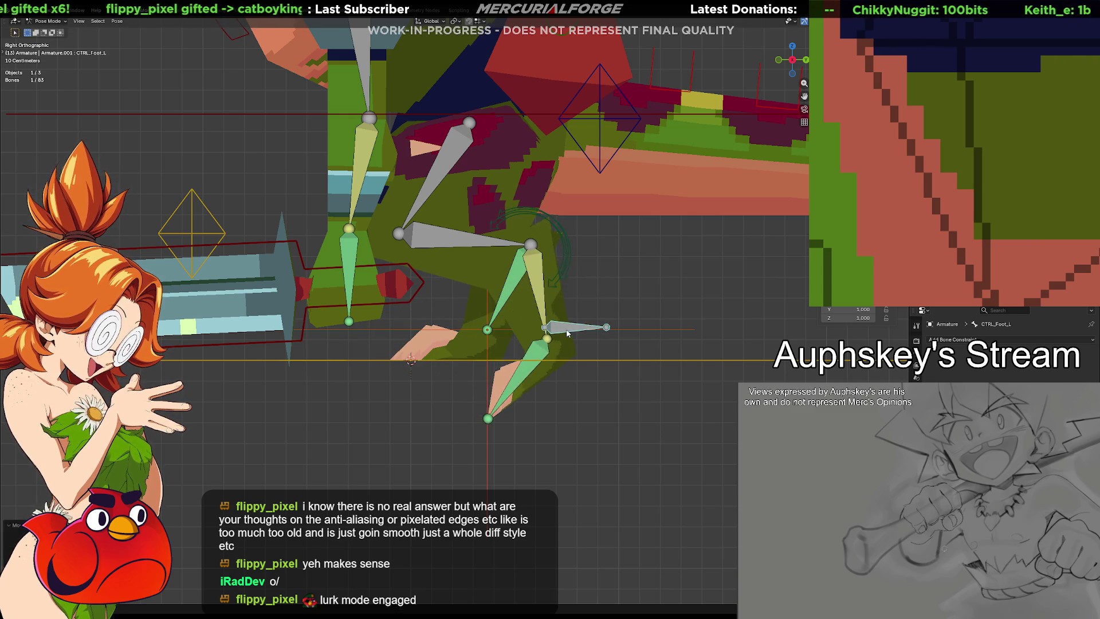
click(514, 337)
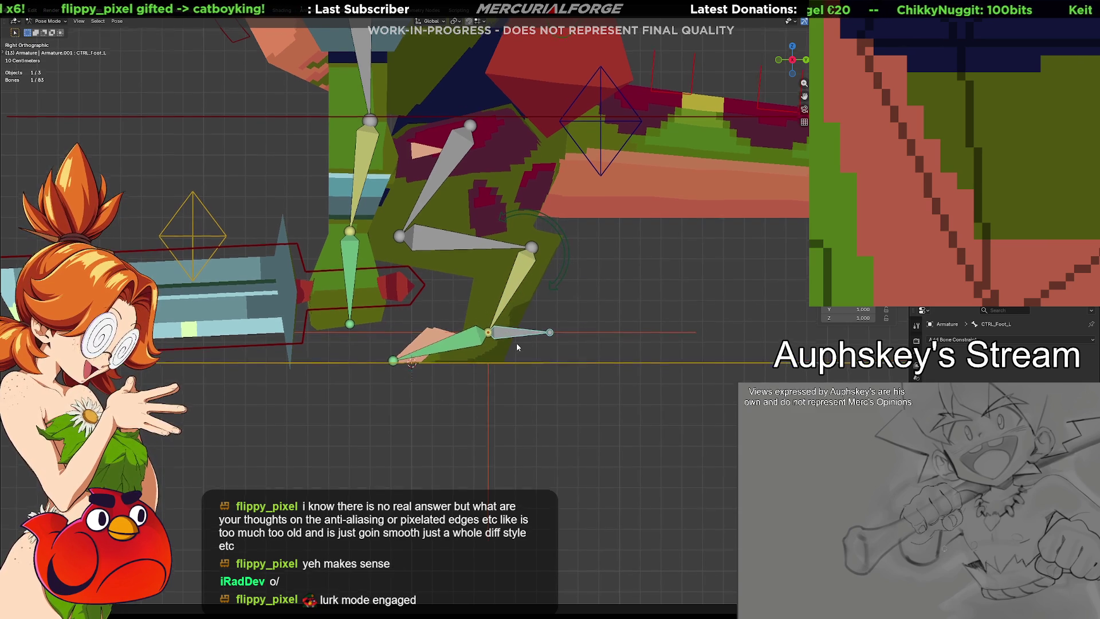
middle_drag(517, 343, 522, 350)
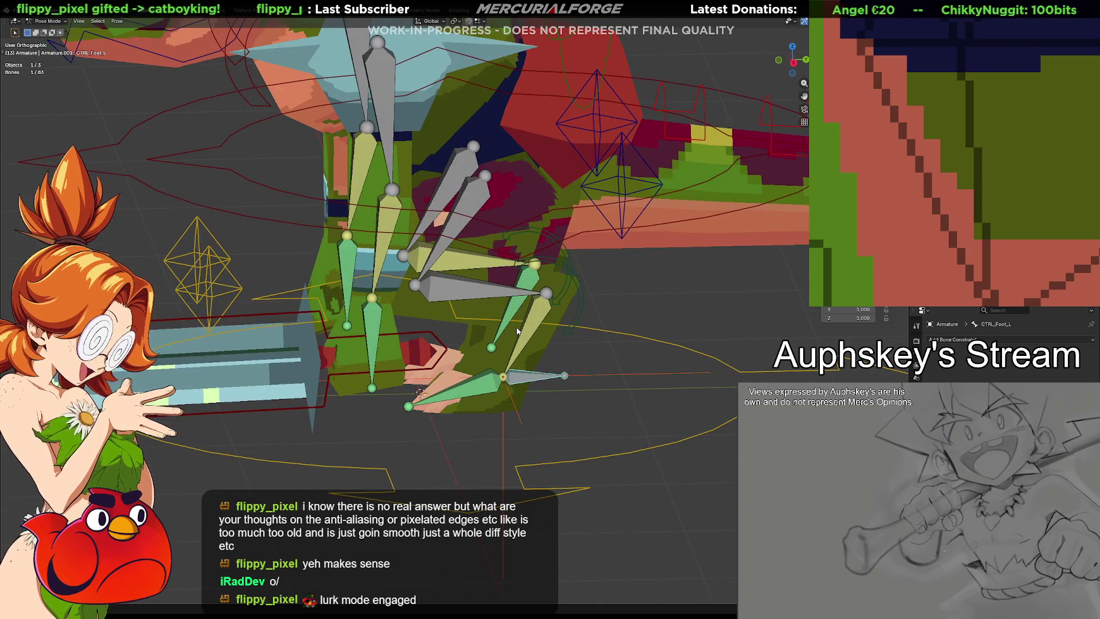
key(KP_5)
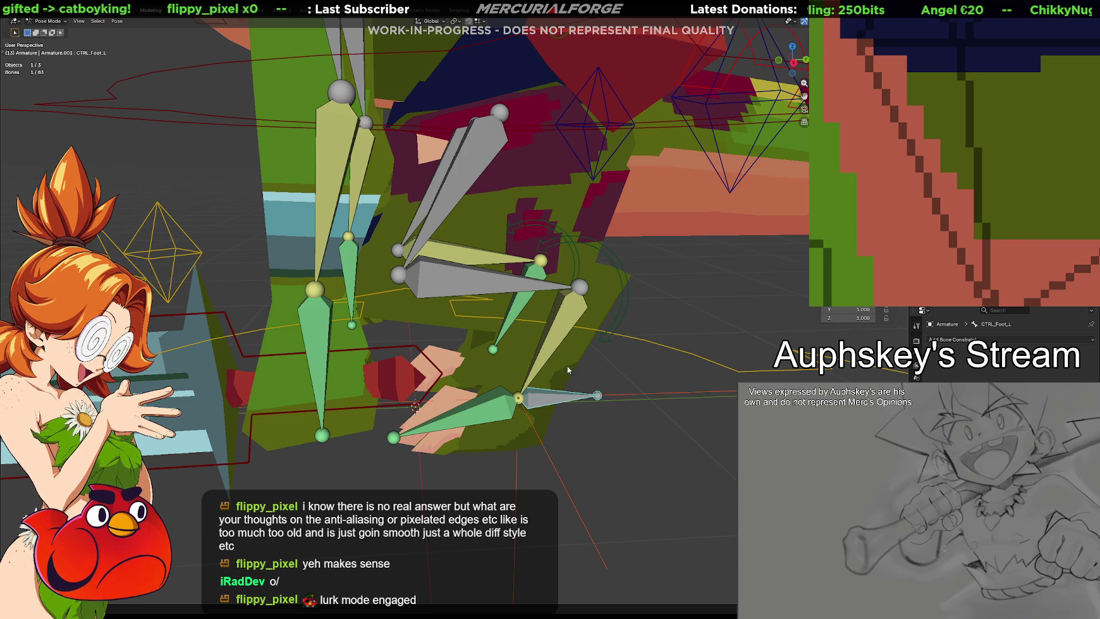
middle_drag(535, 342, 567, 359)
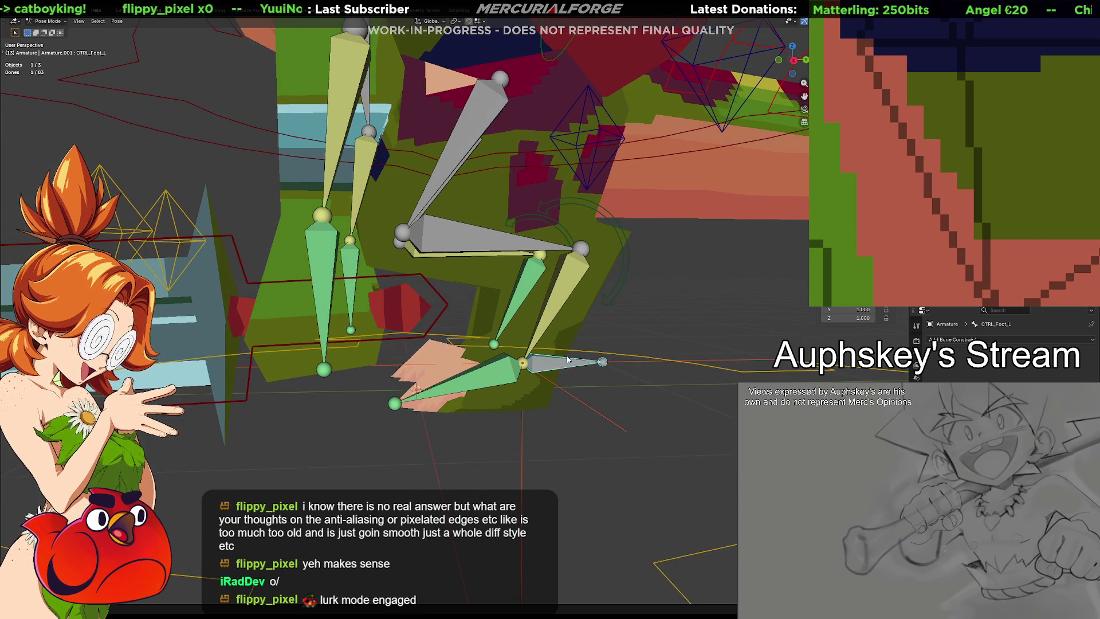
key(KP_3)
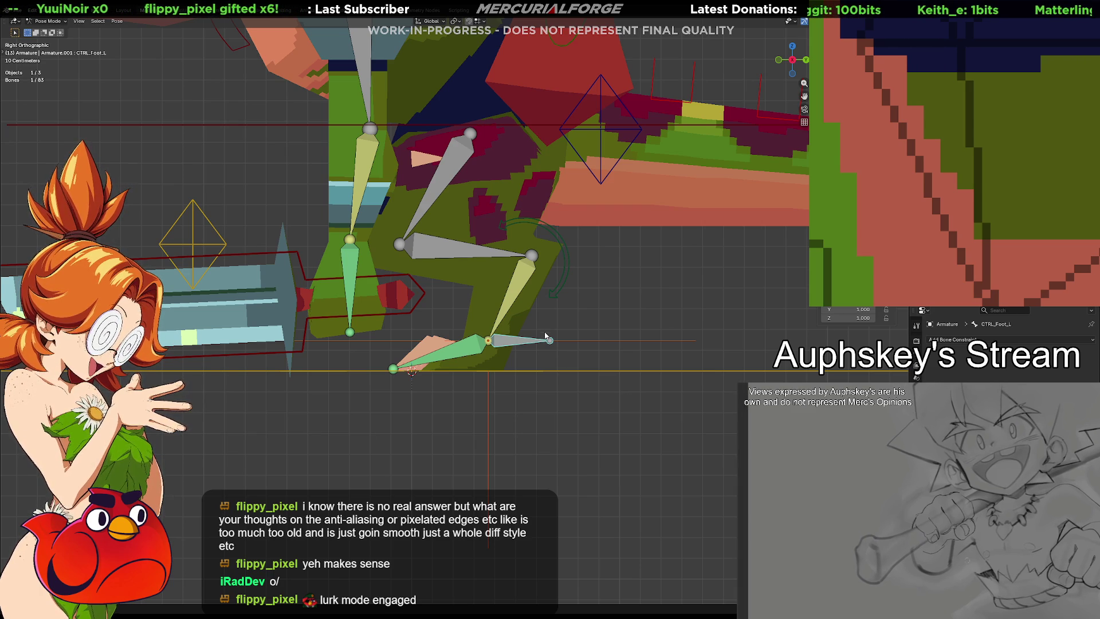
click(525, 368)
click(519, 278)
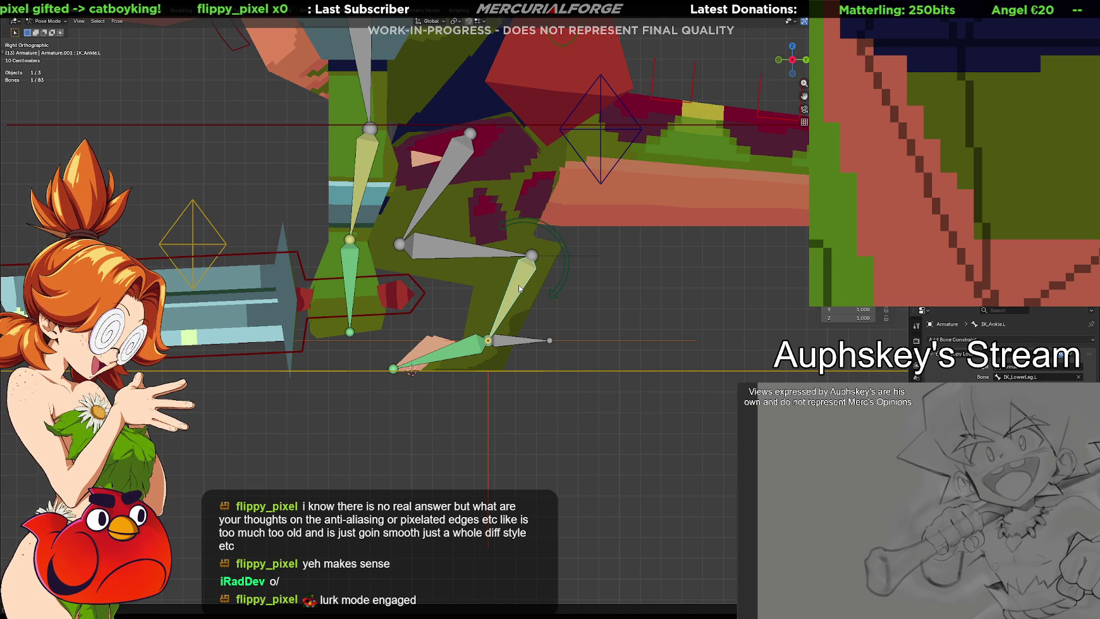
click(520, 340)
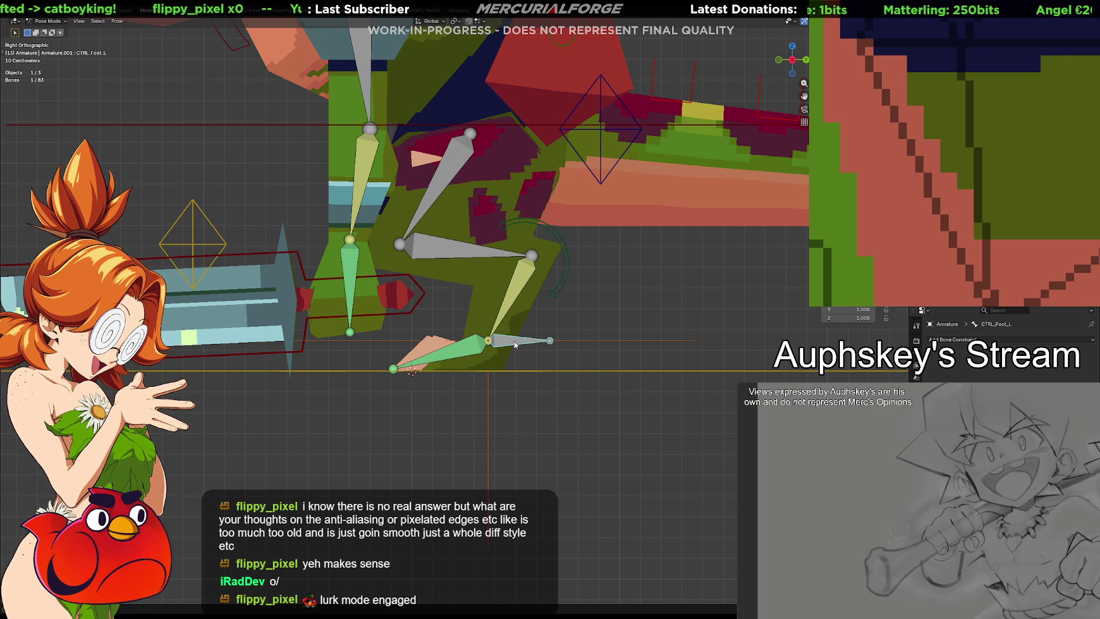
key(g)
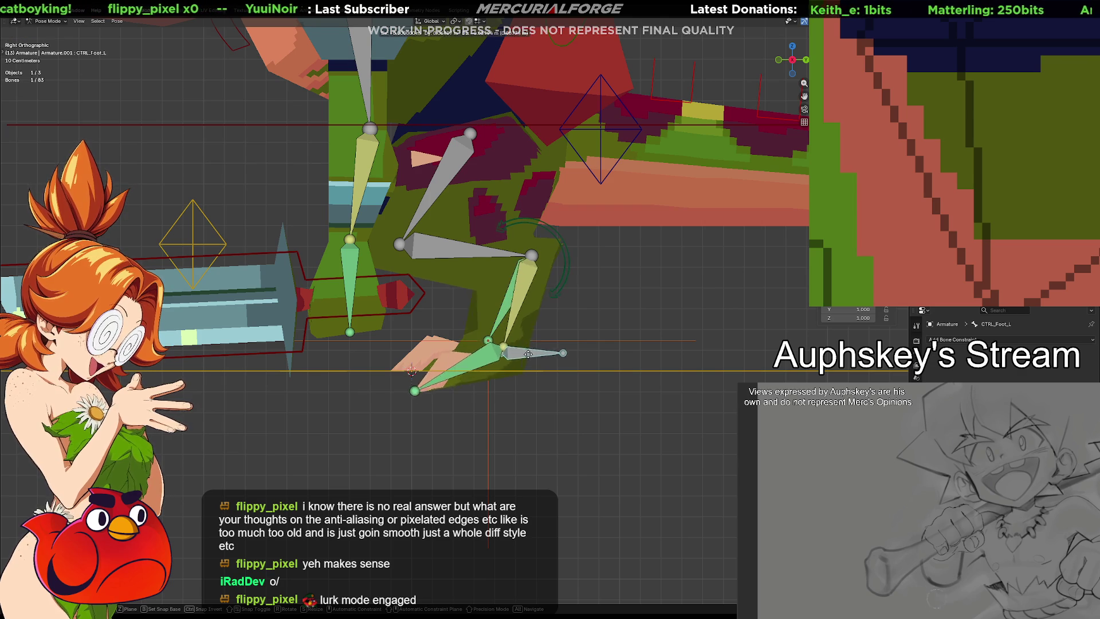
click(568, 374)
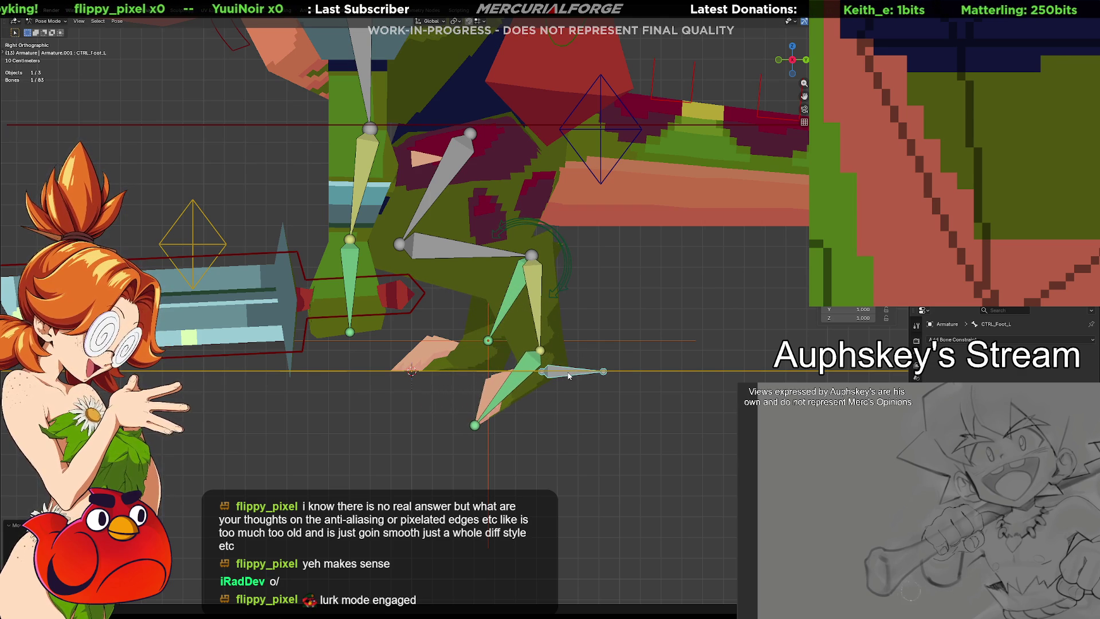
click(537, 301)
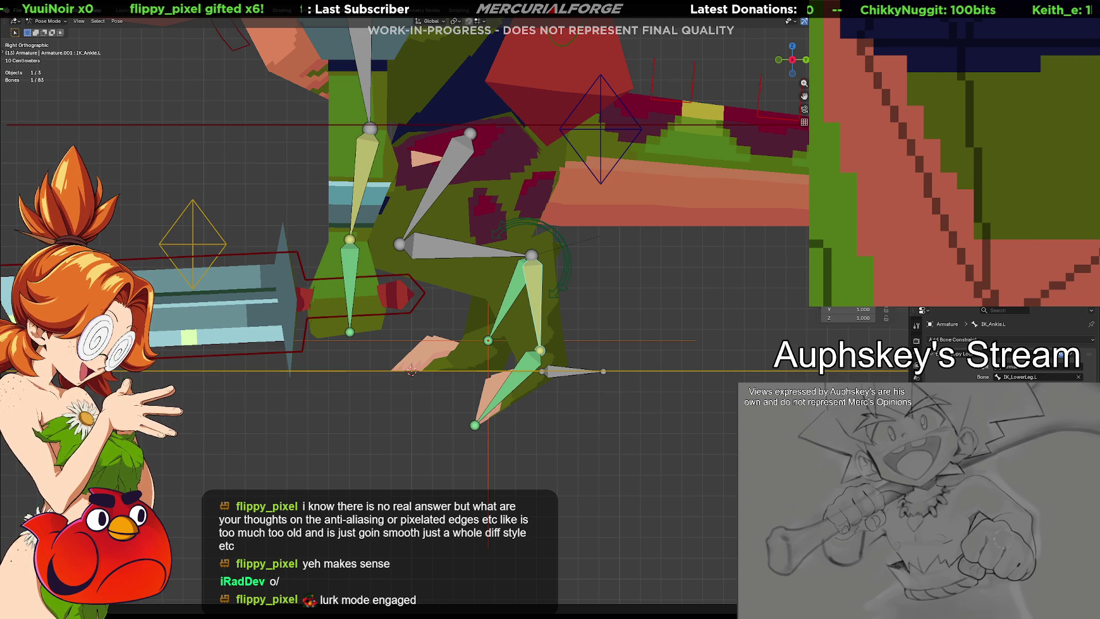
key(ctrl+z)
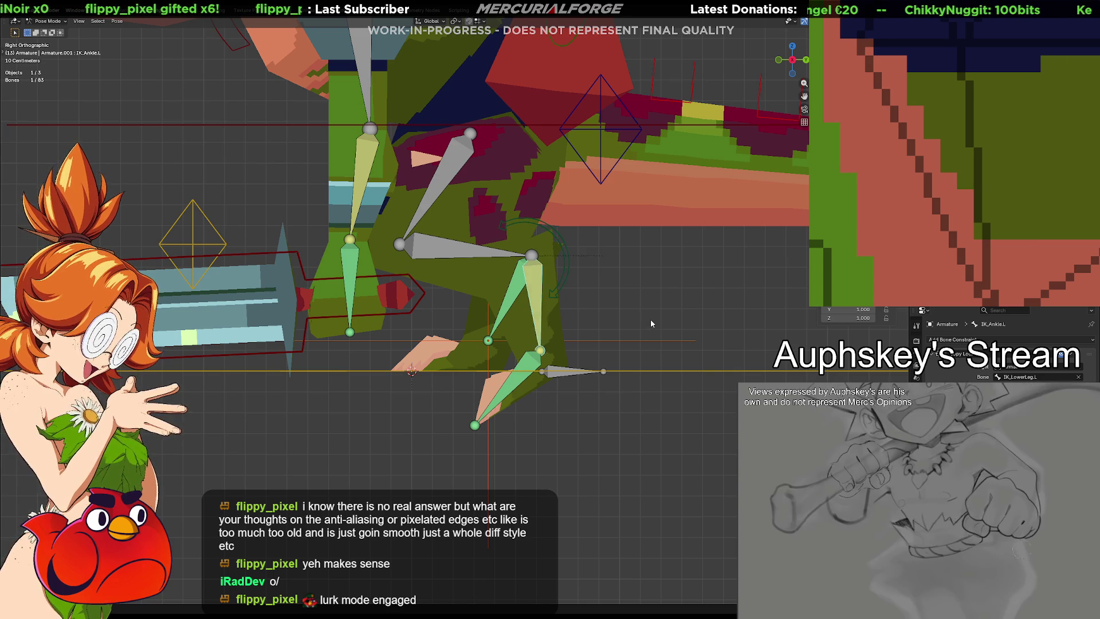
key(ctrl+z)
key(ctrl+z)
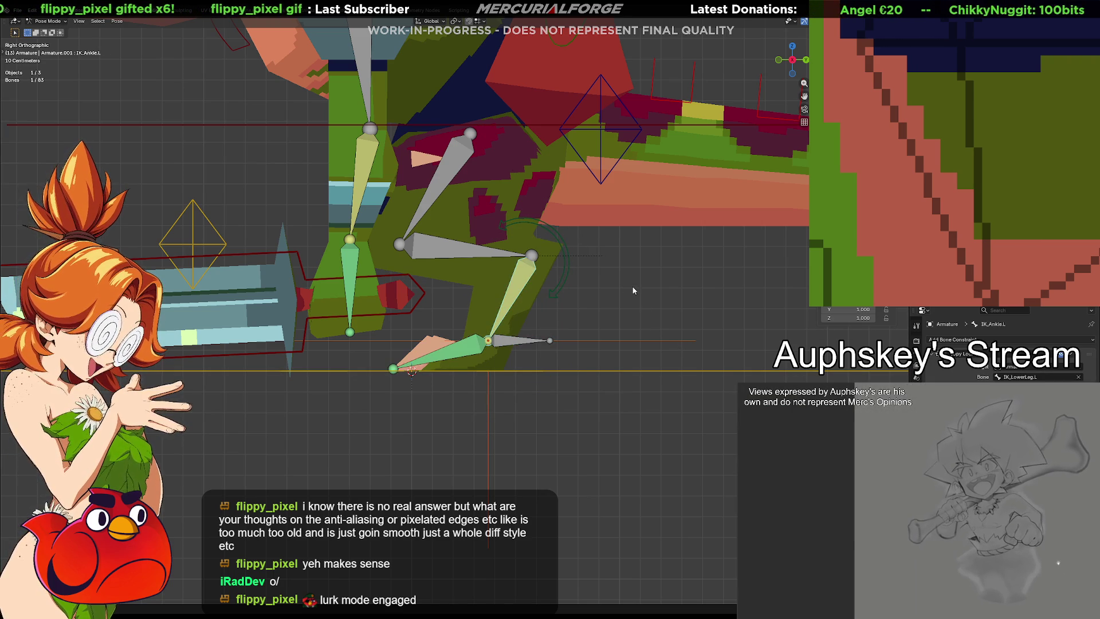
key(ctrl+z)
key(ctrl+z)
key(ctrl+z)
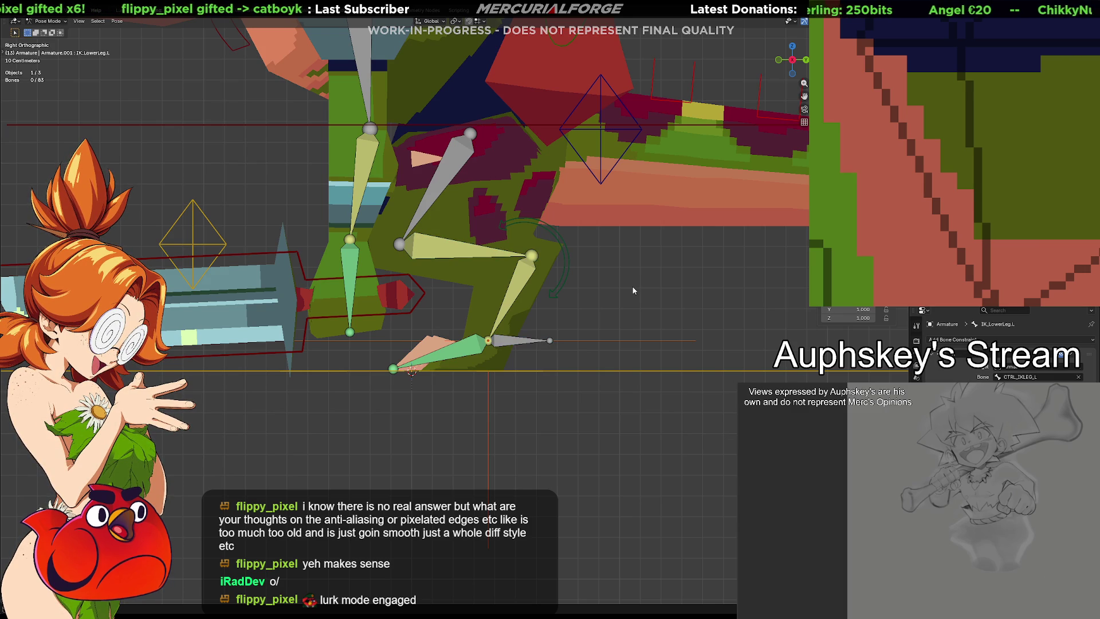
Step: Save the blend file and review the IK_Ankle.L bone's constraint settings
key(ctrl+s)
click(513, 266)
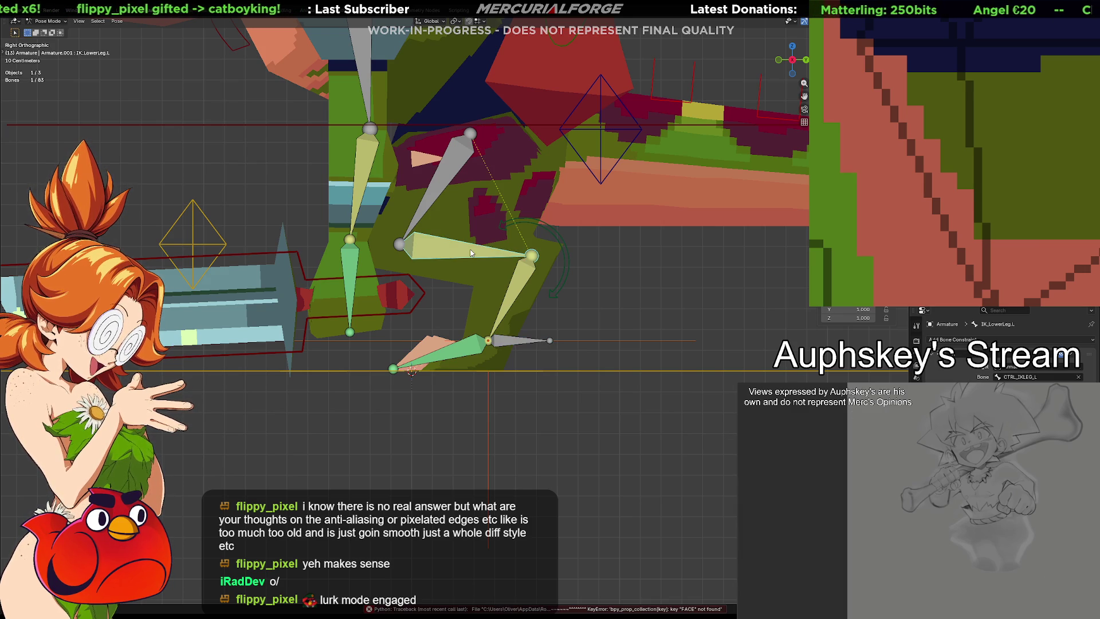
click(523, 280)
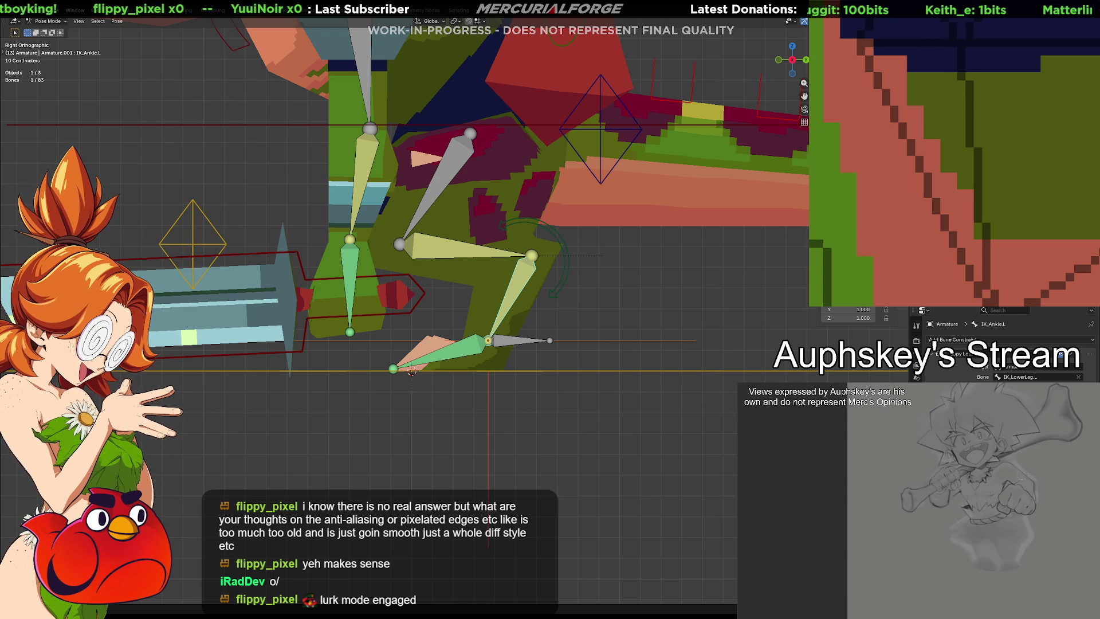
click(648, 376)
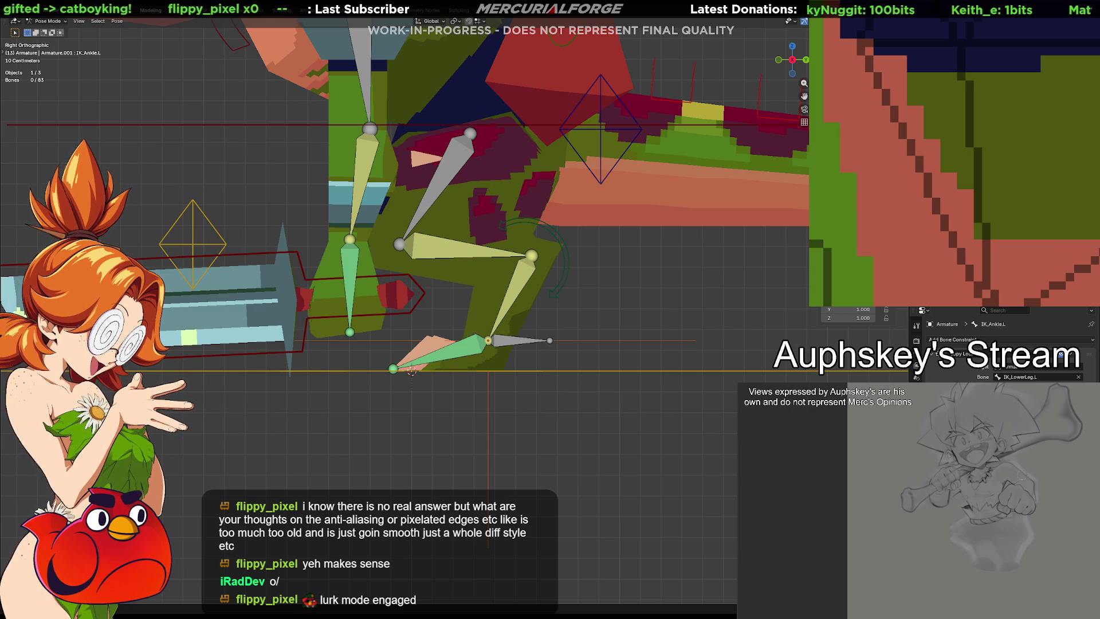
Step: Compare left and right lower-leg bone settings, then test-move the foot control
click(519, 344)
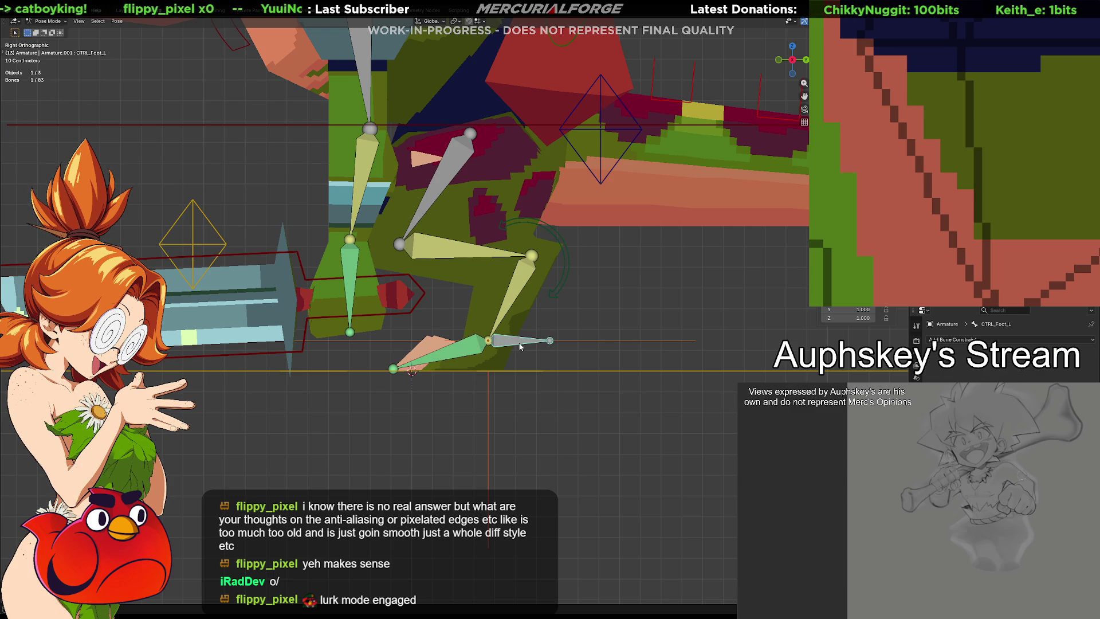
click(511, 297)
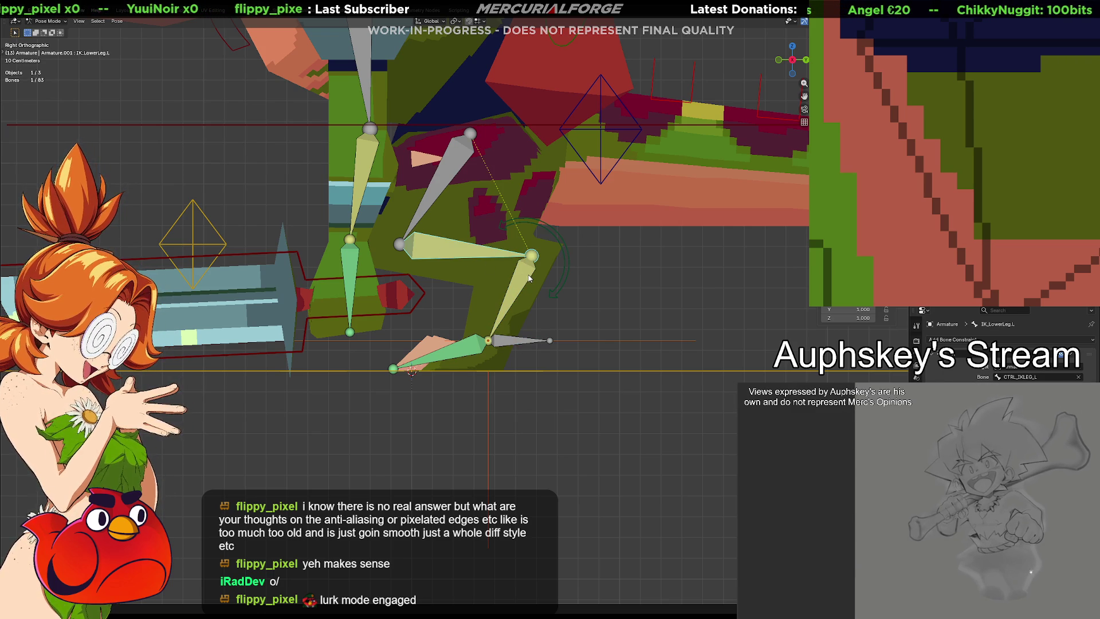
click(476, 255)
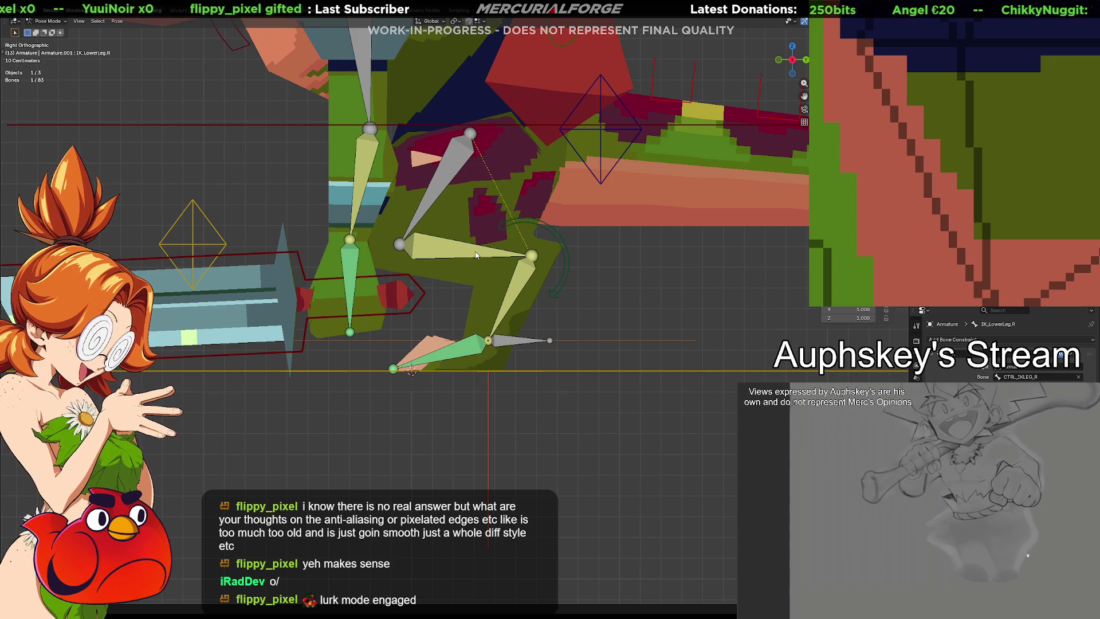
click(476, 254)
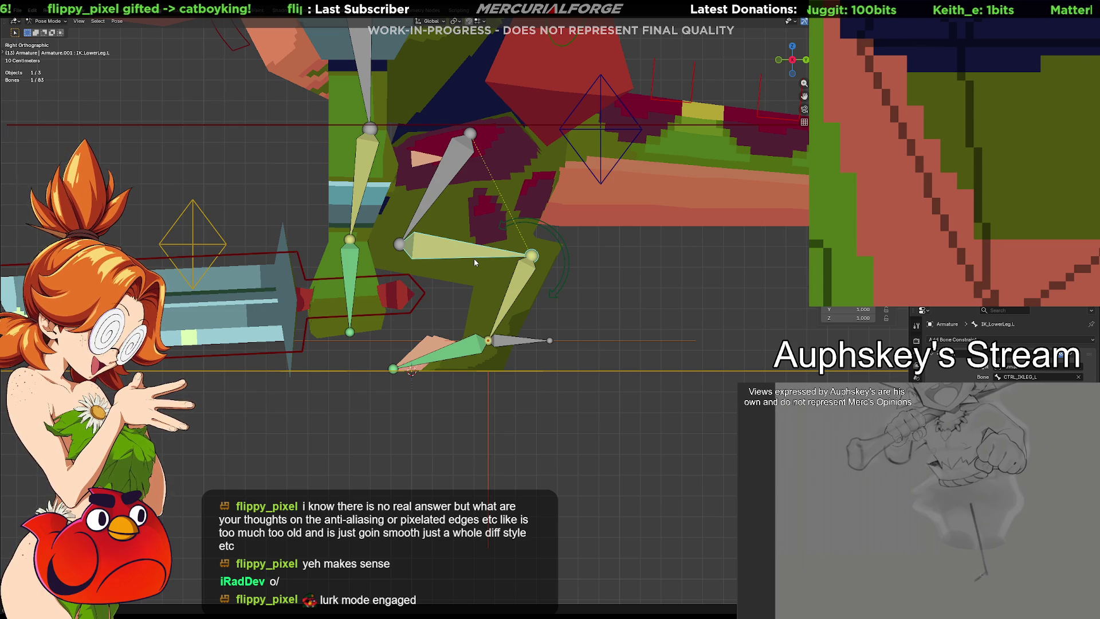
click(525, 338)
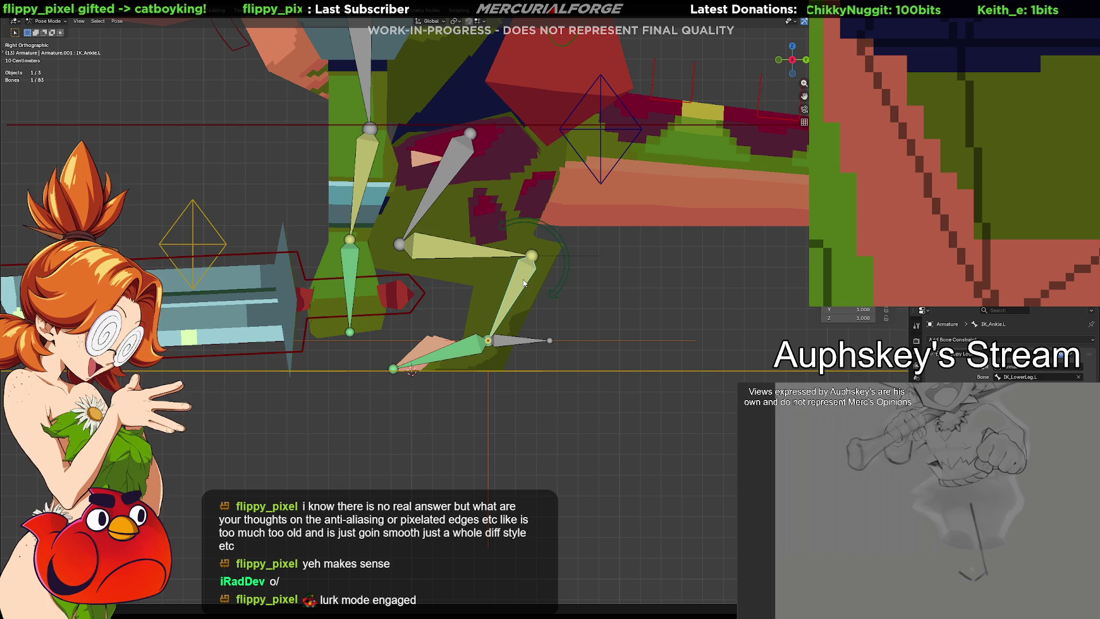
click(513, 344)
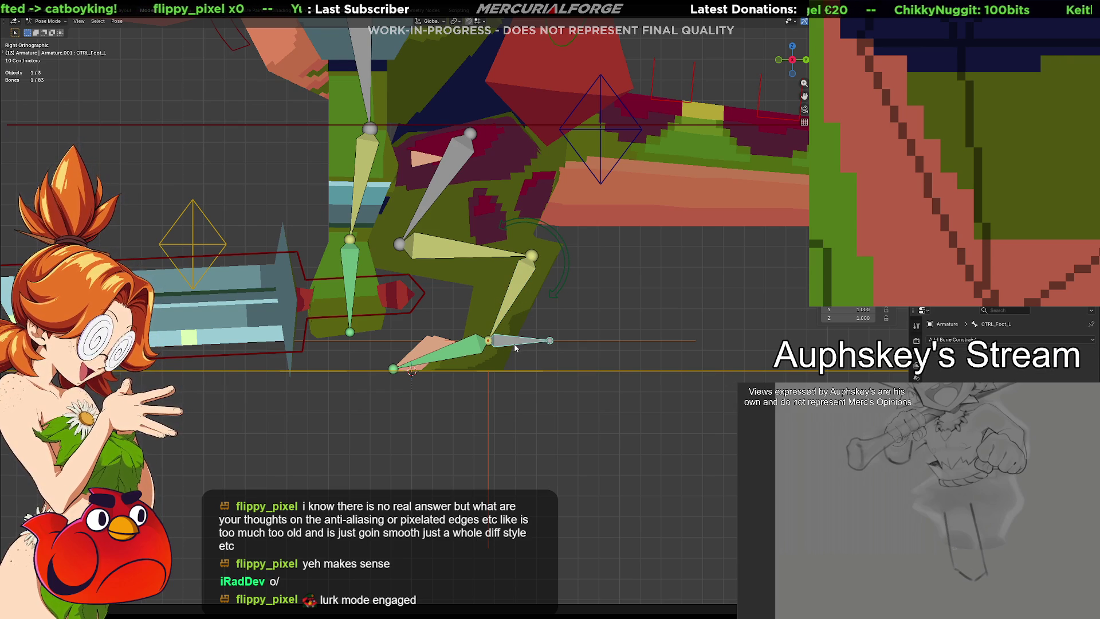
key(g)
click(575, 367)
Step: Set the IK_Ankle.L constraint's target object to Armature with the eyedropper
click(579, 333)
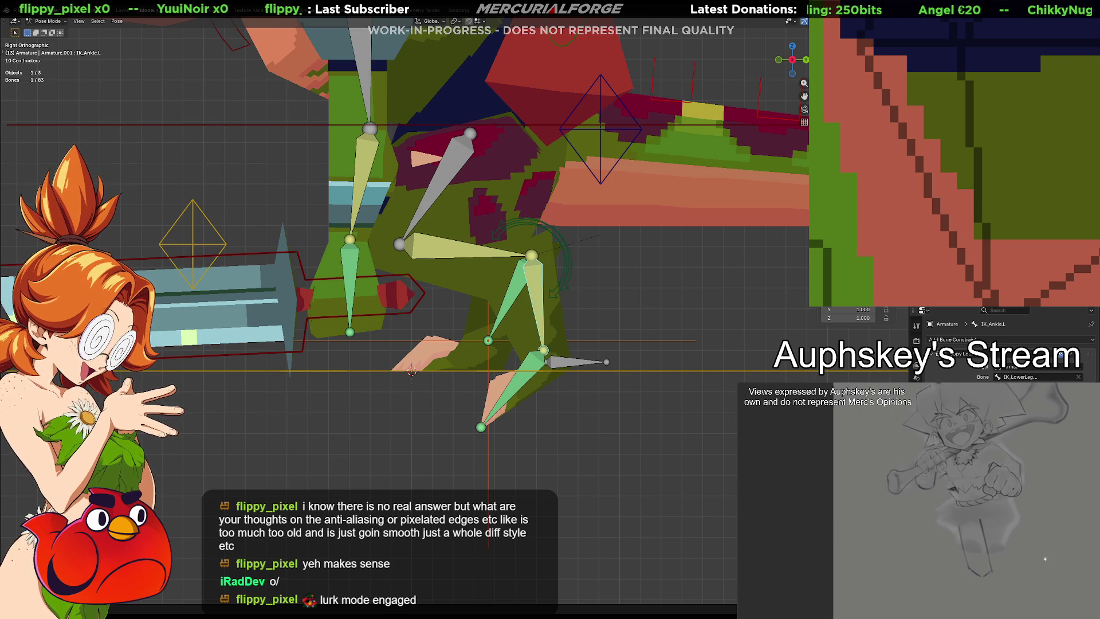
click(1078, 367)
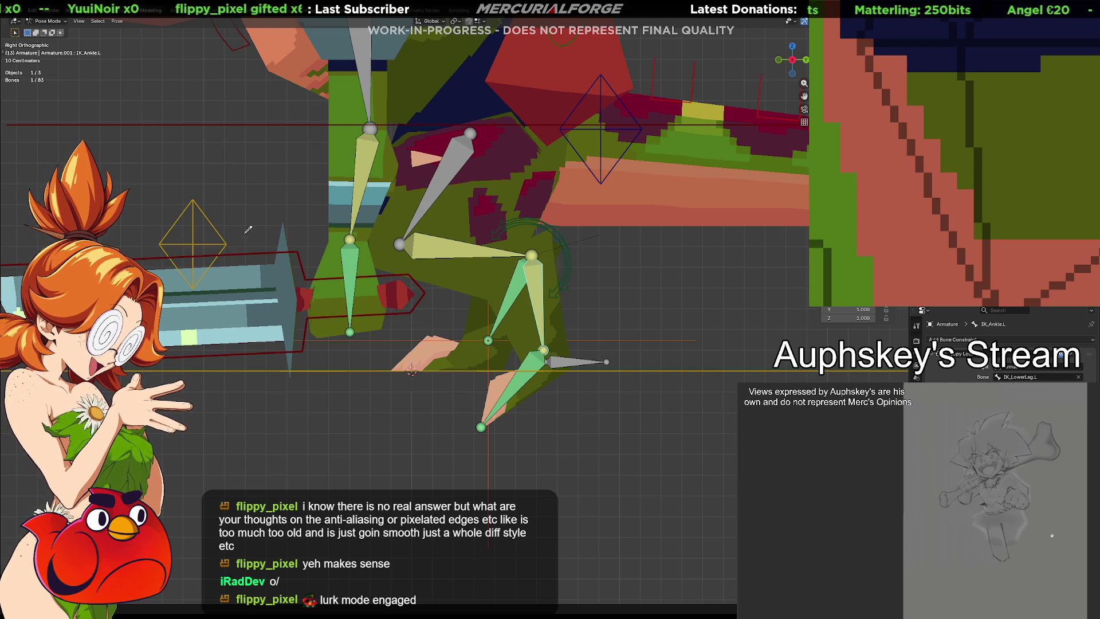
click(194, 232)
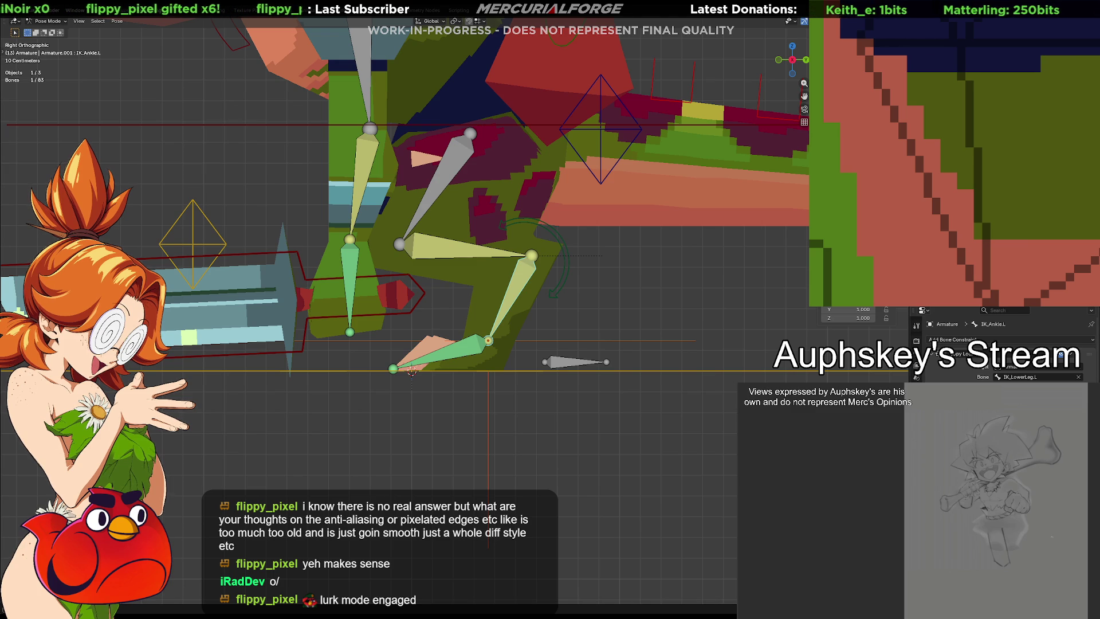
click(223, 232)
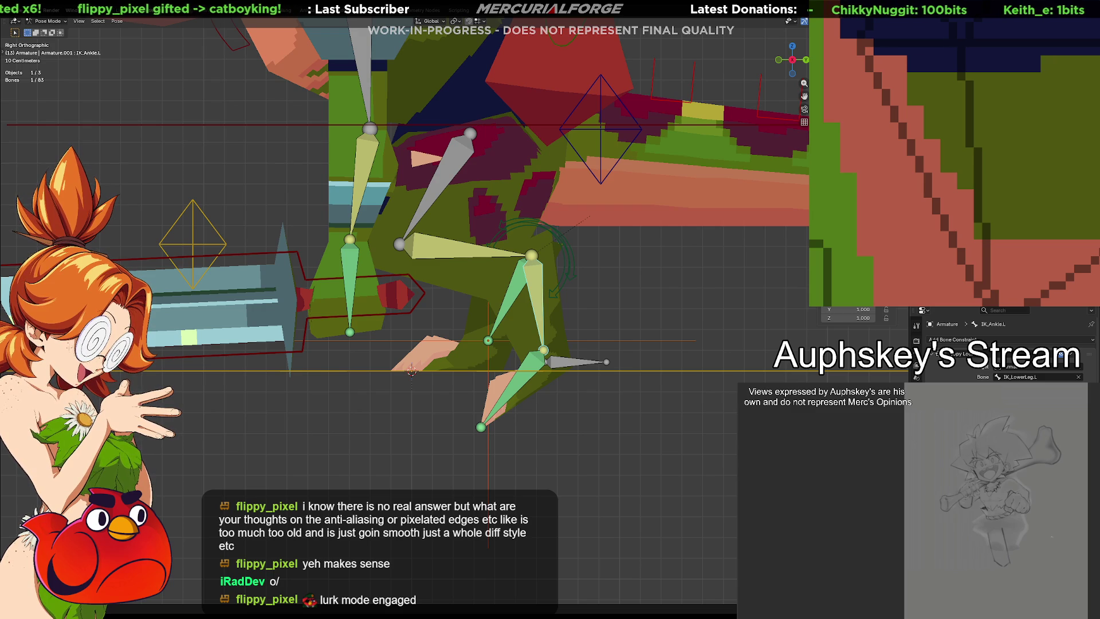
Step: Move CTRL_Foot_L down-right so the leg bends, then inspect the lower-leg and ankle bones
click(576, 368)
key(g)
click(625, 418)
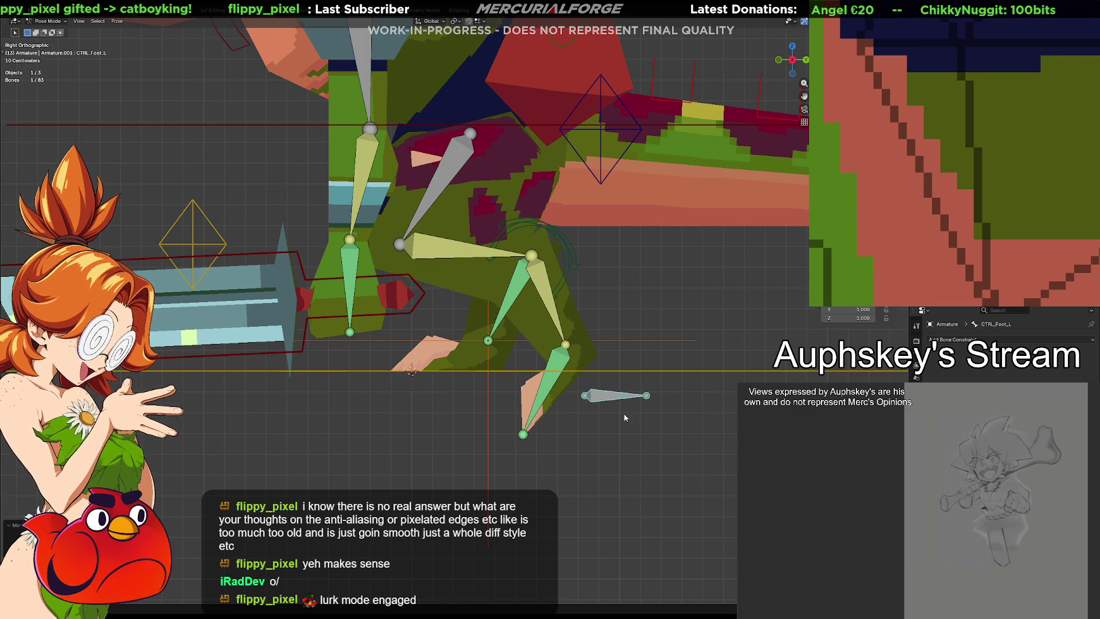
click(458, 253)
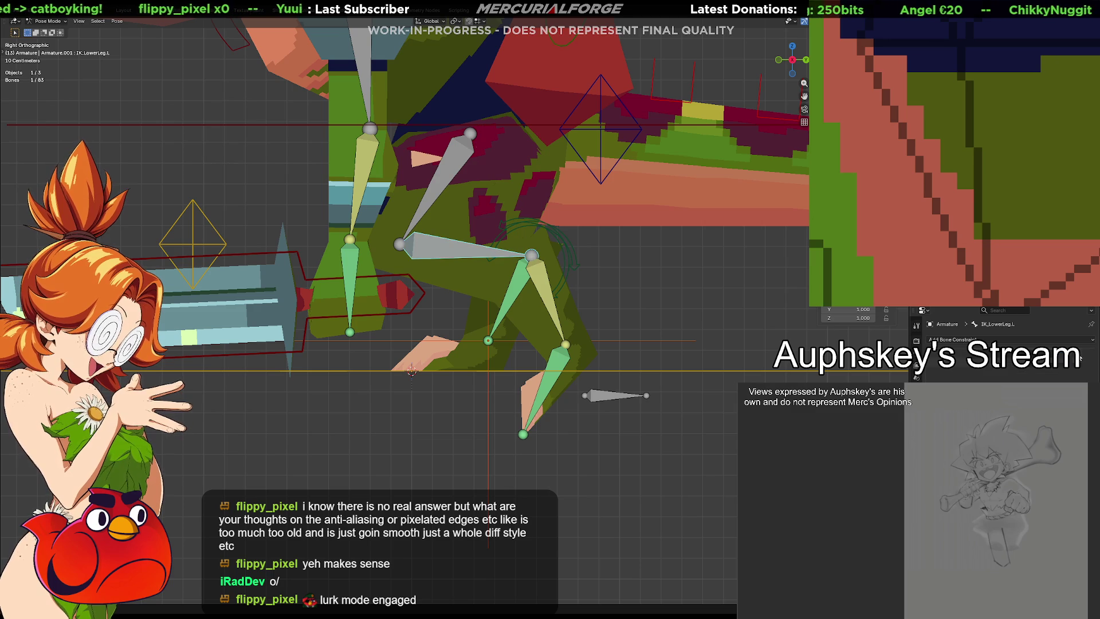
click(540, 273)
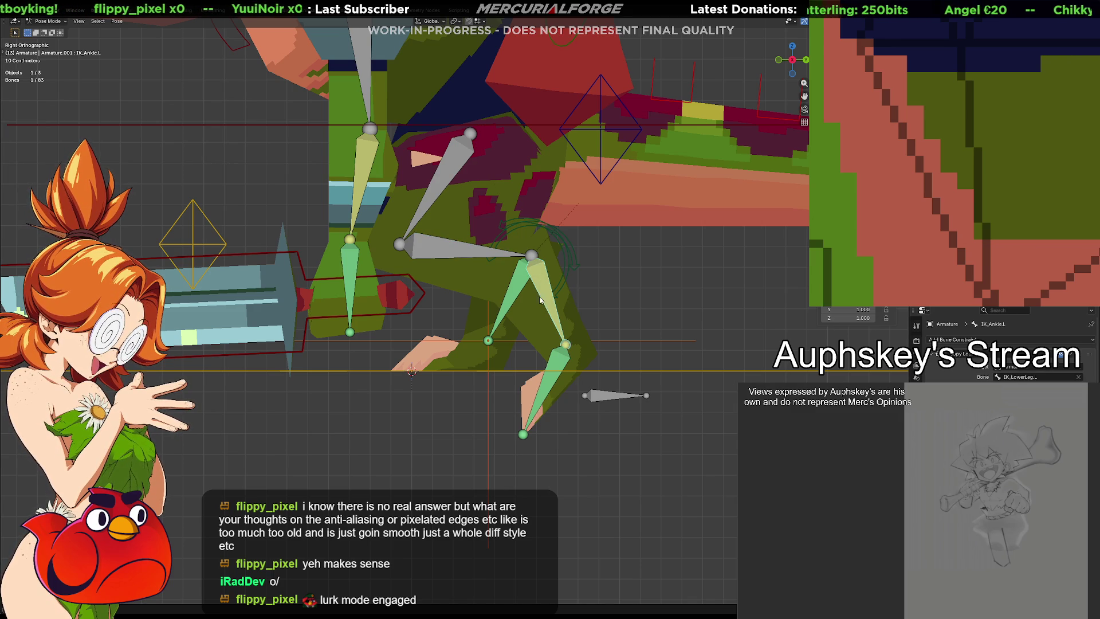
middle_drag(541, 302, 567, 344)
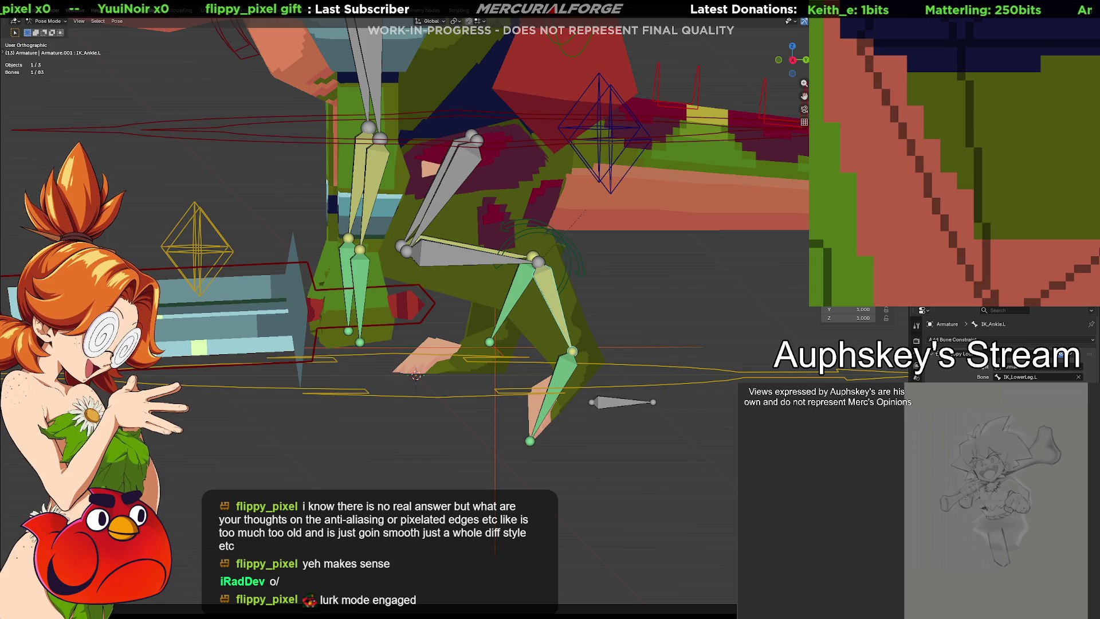
scroll(1000, 360, down, 1)
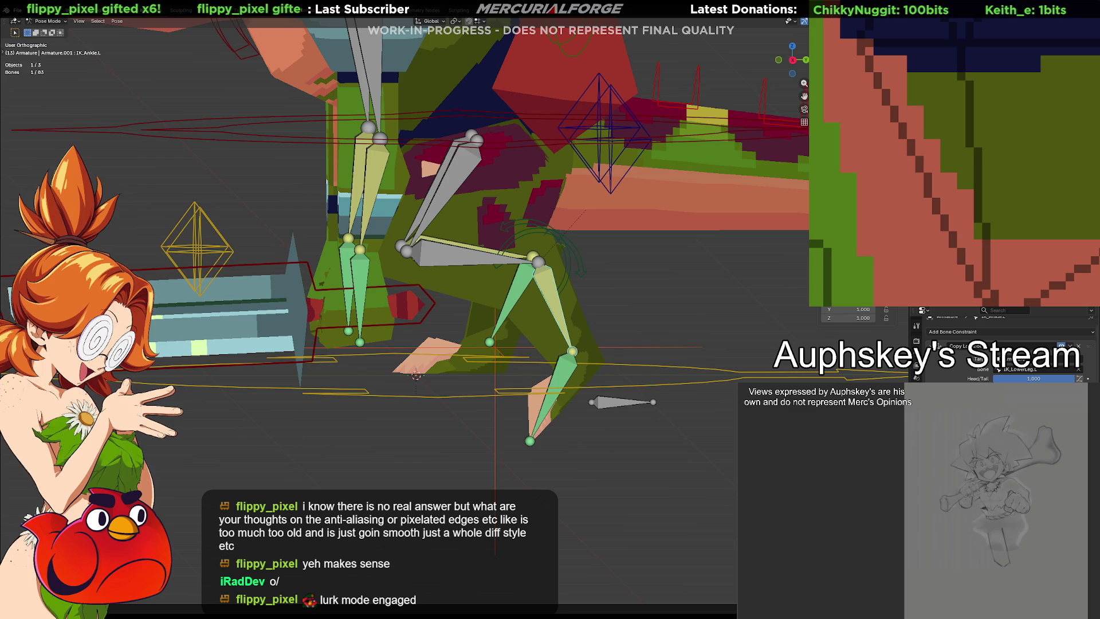
Step: Pull IK_Ankle.L to test the leg, cancelling each move, and undo back to the raised foot control
drag(530, 441, 663, 389)
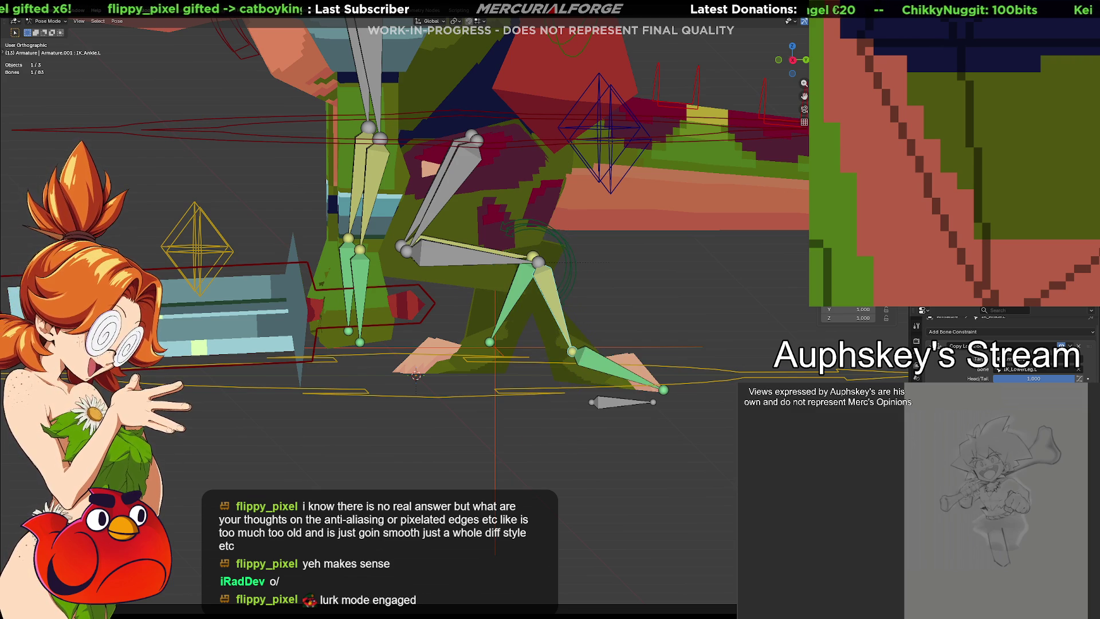
key(ctrl+z)
middle_drag(512, 339, 513, 328)
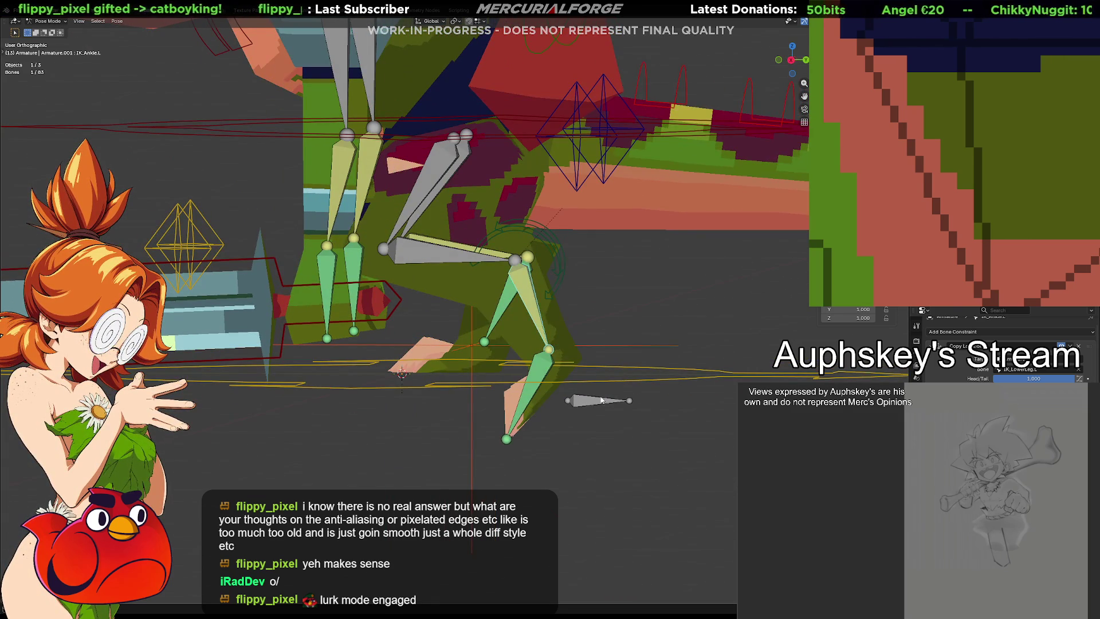
drag(601, 400, 646, 450)
key(ctrl+z)
key(ctrl+z)
key(ctrl+z)
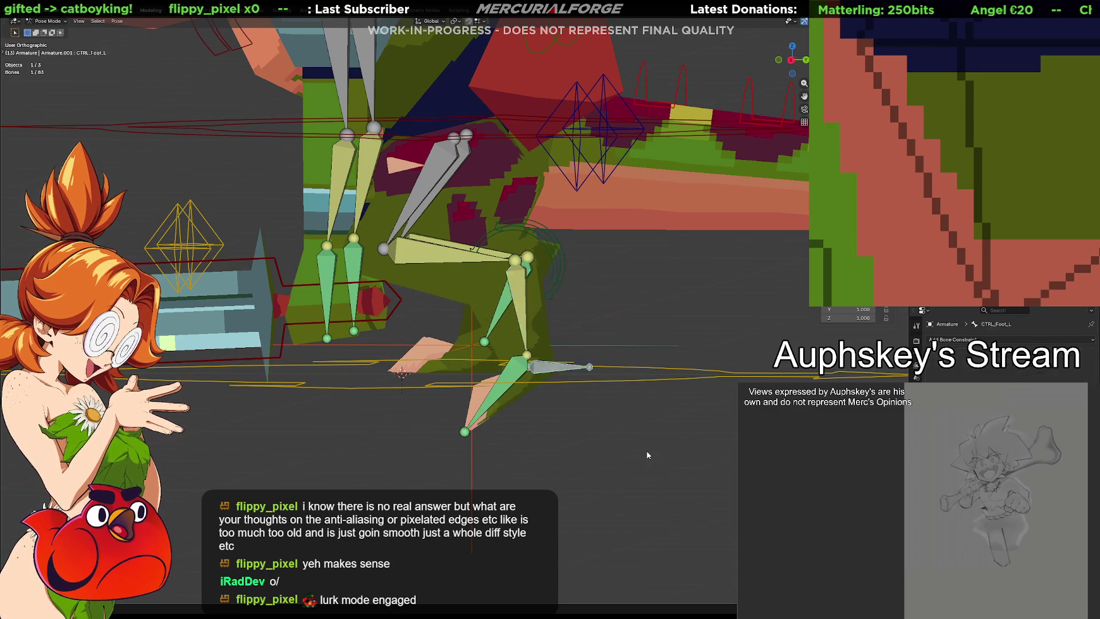
Step: Step through the pose history while inspecting IK_LowerLeg.L, IK_Ankle.L and CTRL_Foot_L
key(ctrl+z)
key(ctrl+shift+z)
key(ctrl+z)
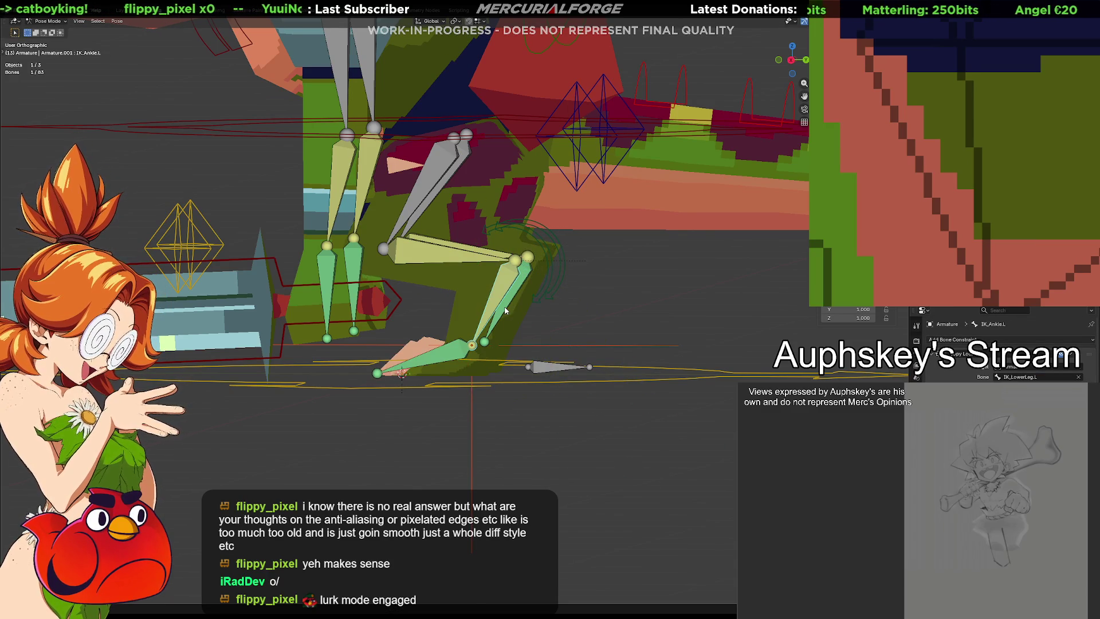
scroll(473, 265, up, 2)
click(427, 246)
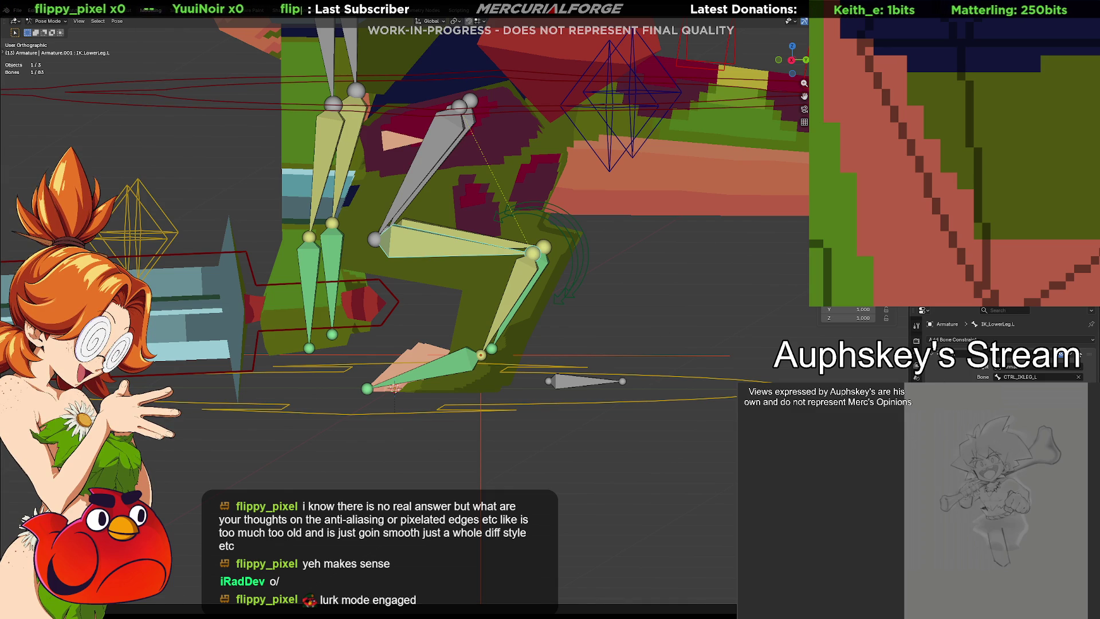
key(ctrl+z)
key(ctrl+z)
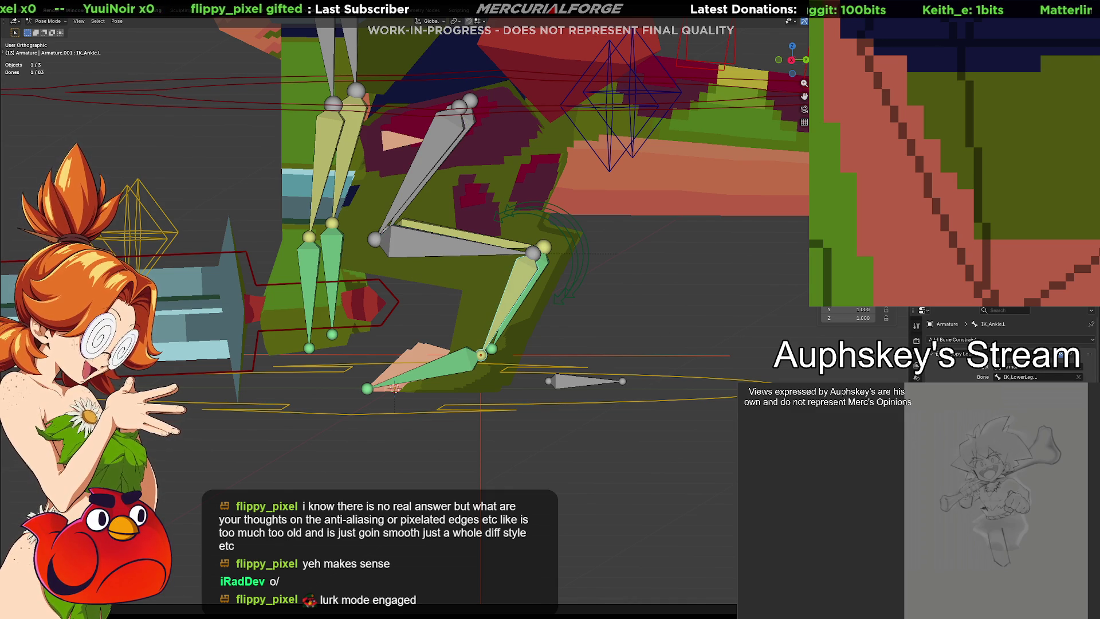
click(401, 249)
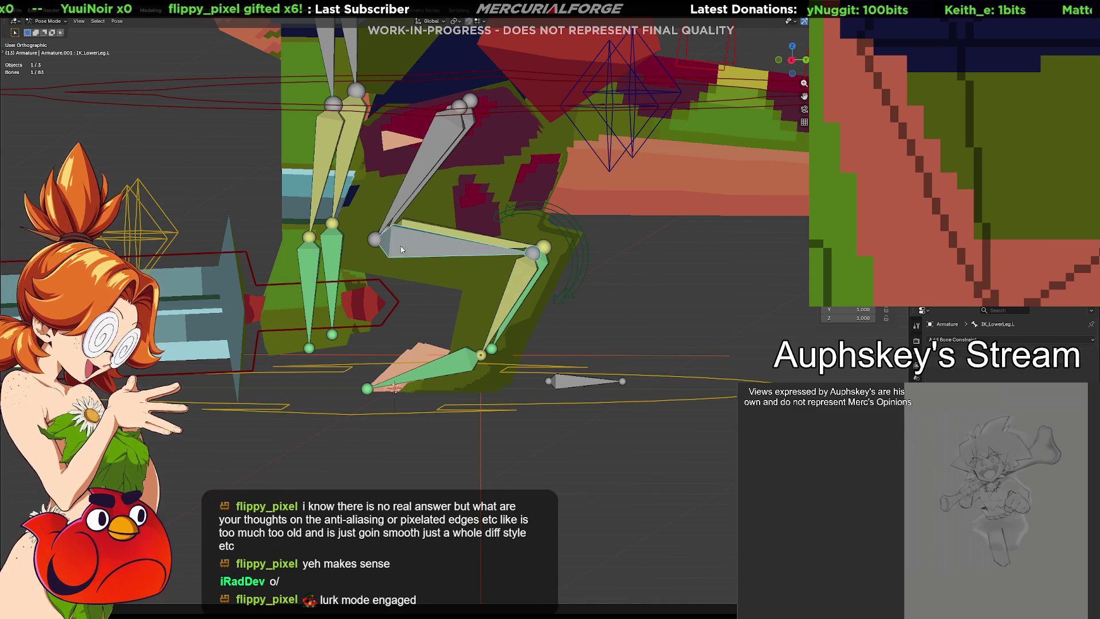
click(524, 281)
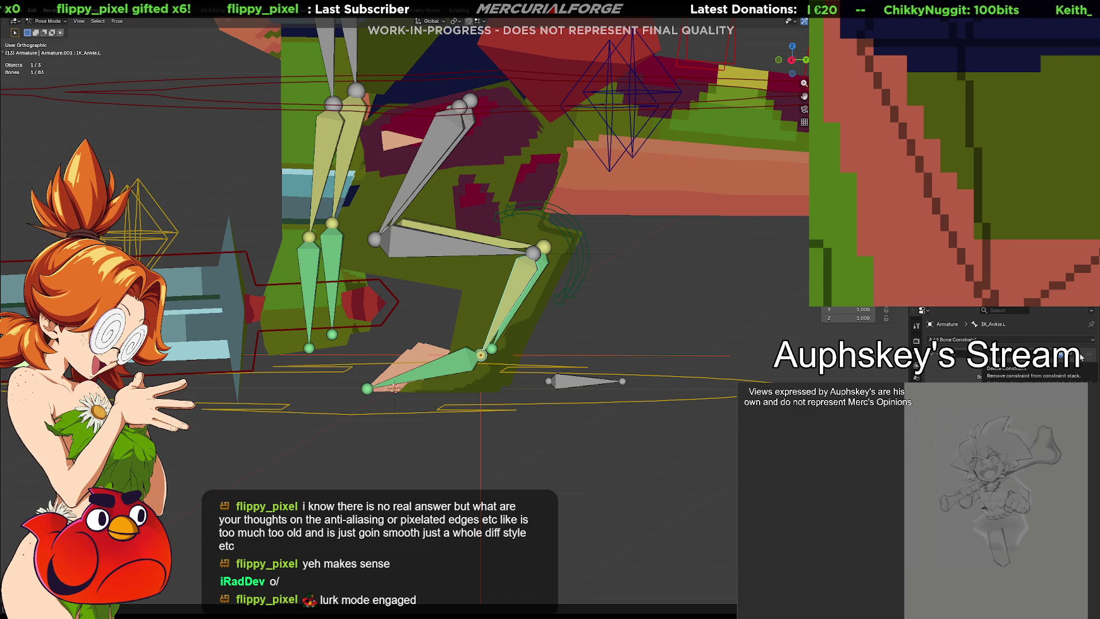
click(575, 383)
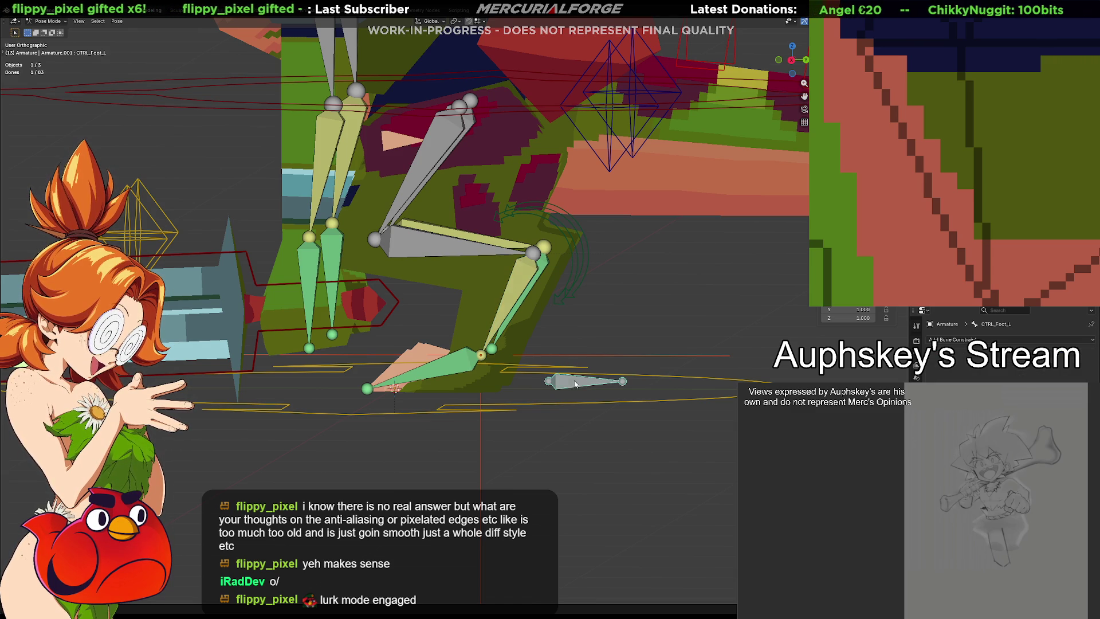
middle_drag(599, 399, 603, 397)
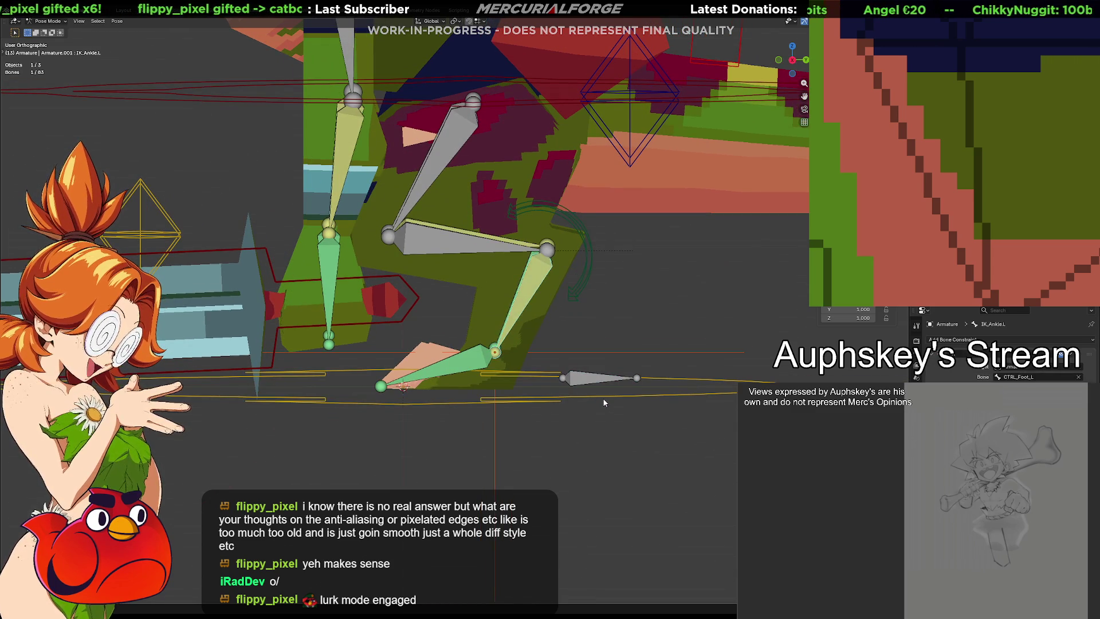
key(ctrl+z)
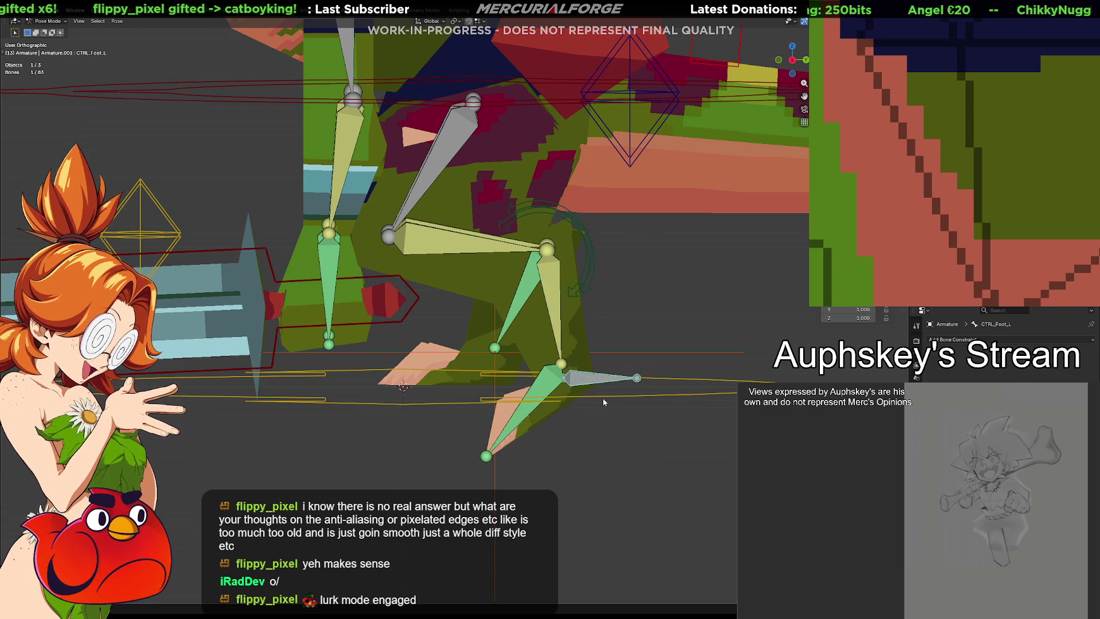
key(ctrl+z)
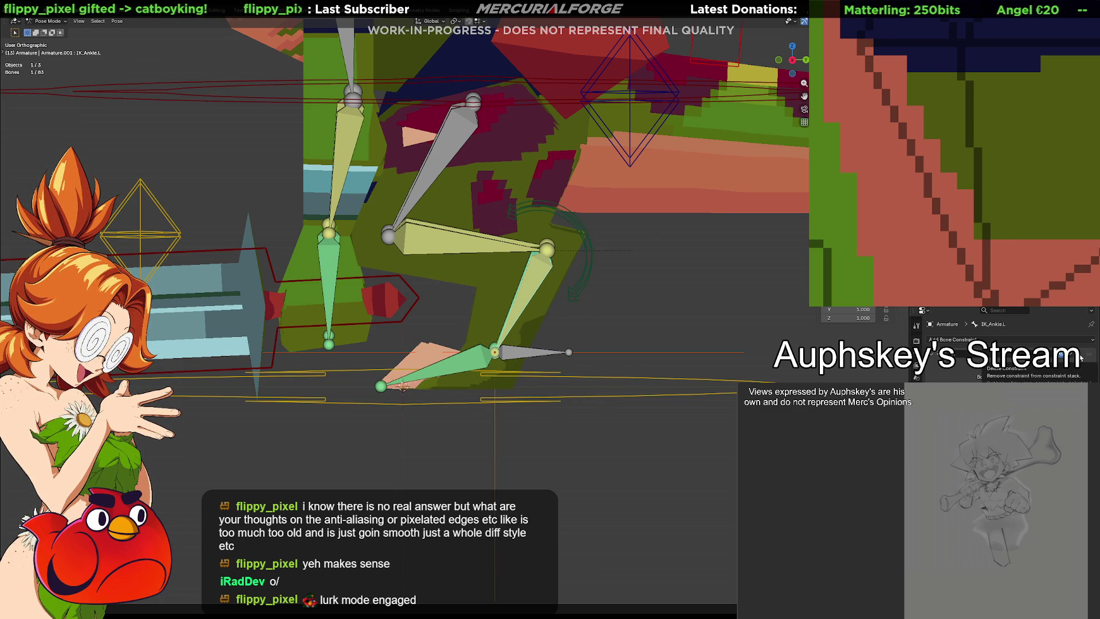
Step: Drag CTRL_Foot_L down-right so the IK leg bends, then view it in perspective
click(523, 355)
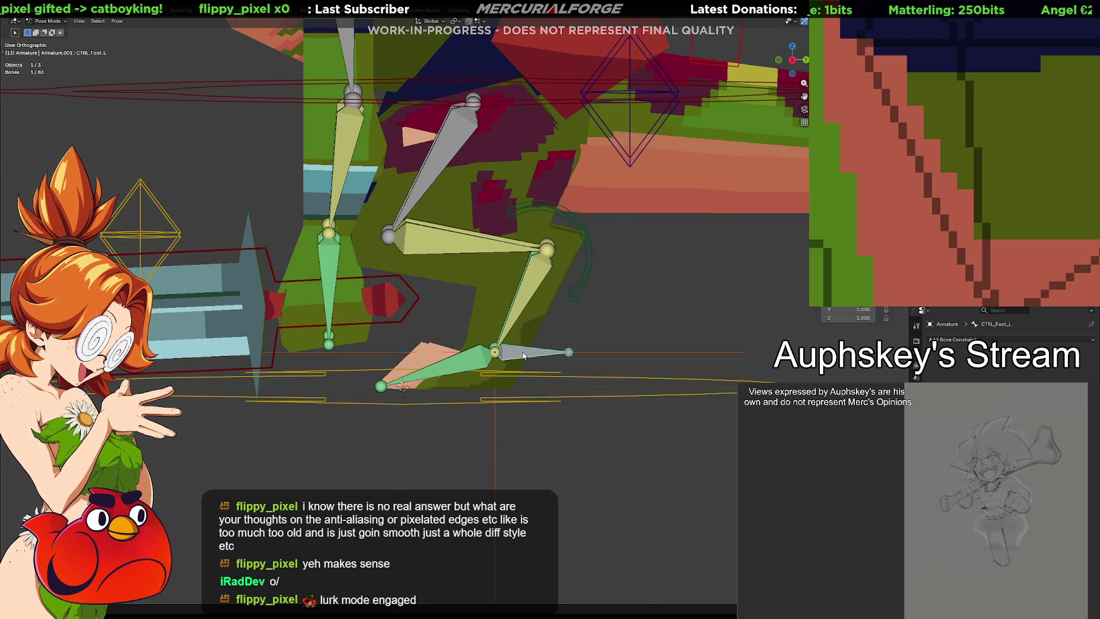
drag(523, 355, 647, 382)
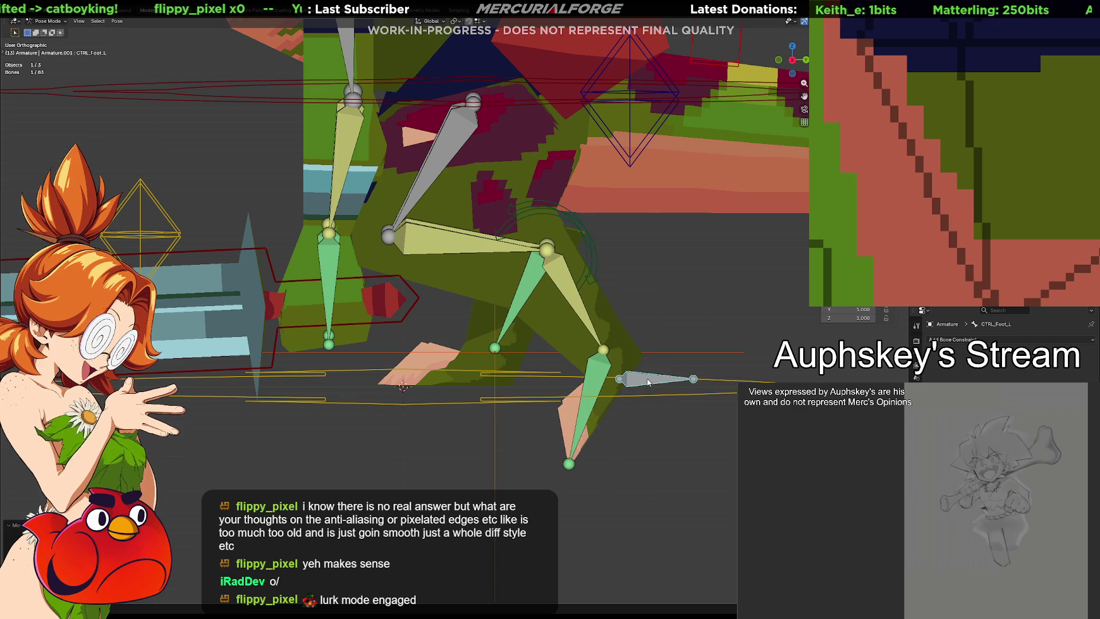
key(KP_5)
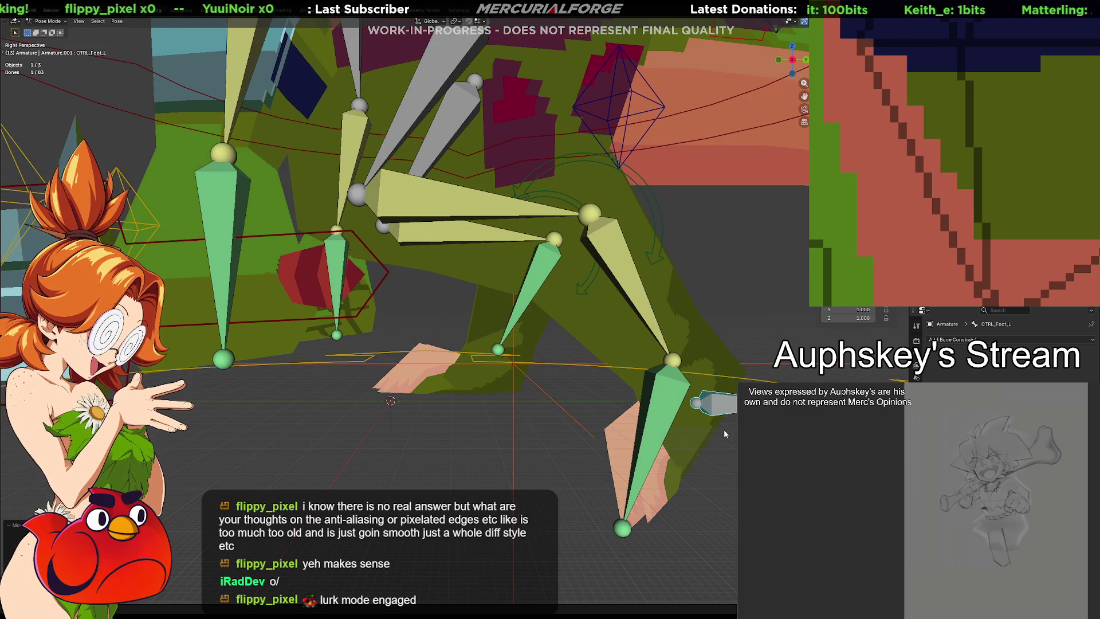
Step: Re-pick CTRL_Foot_L as the IK_Ankle.L constraint target and cancel a test move
click(482, 207)
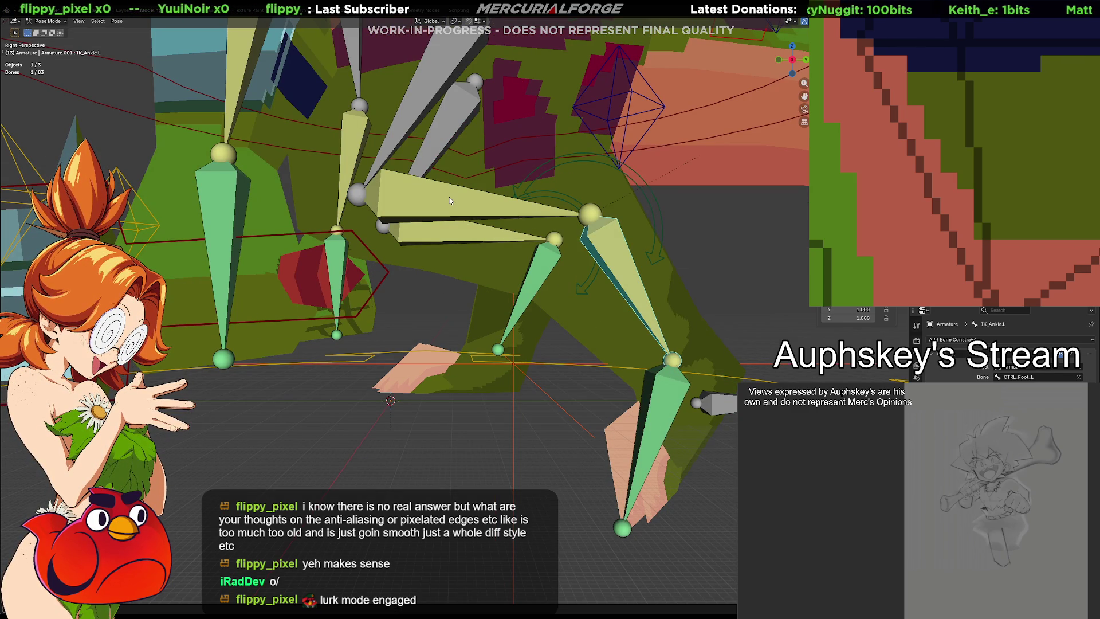
click(634, 275)
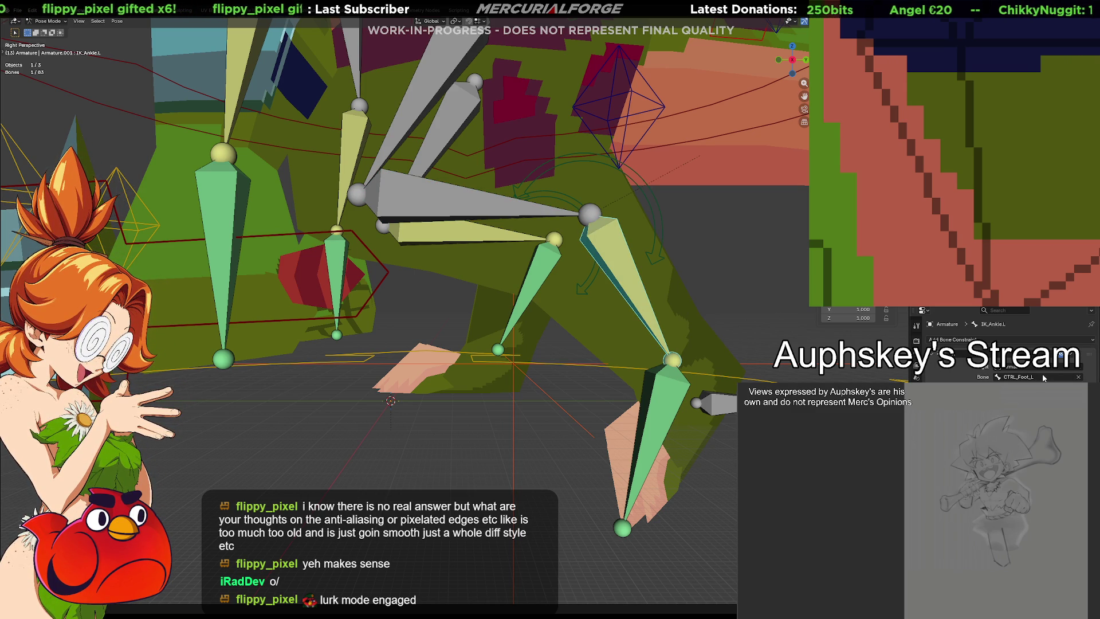
click(1078, 377)
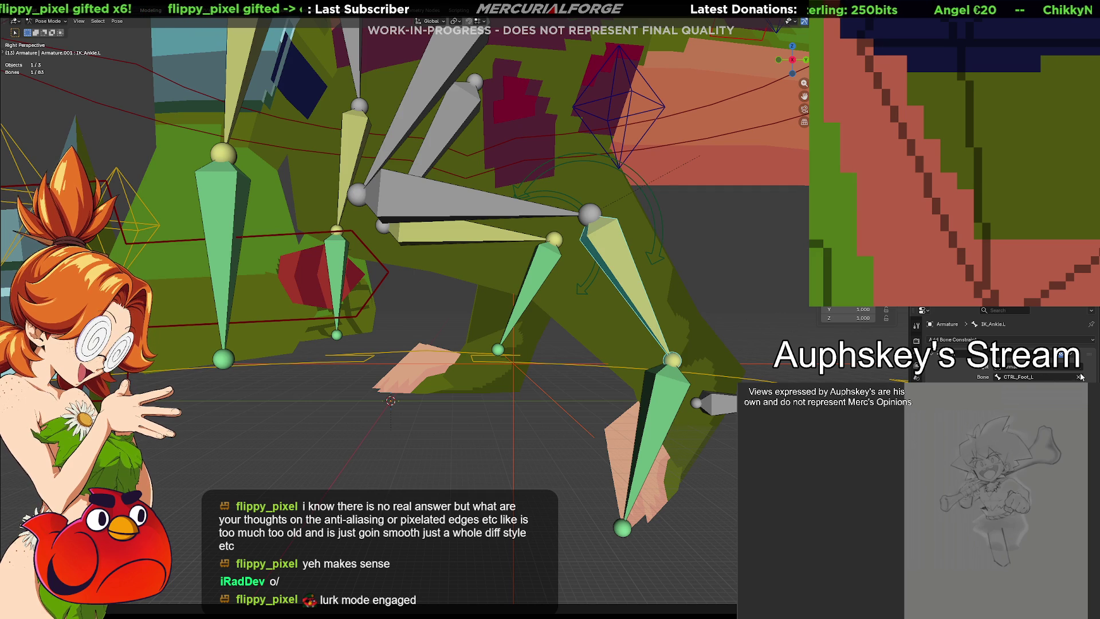
click(722, 400)
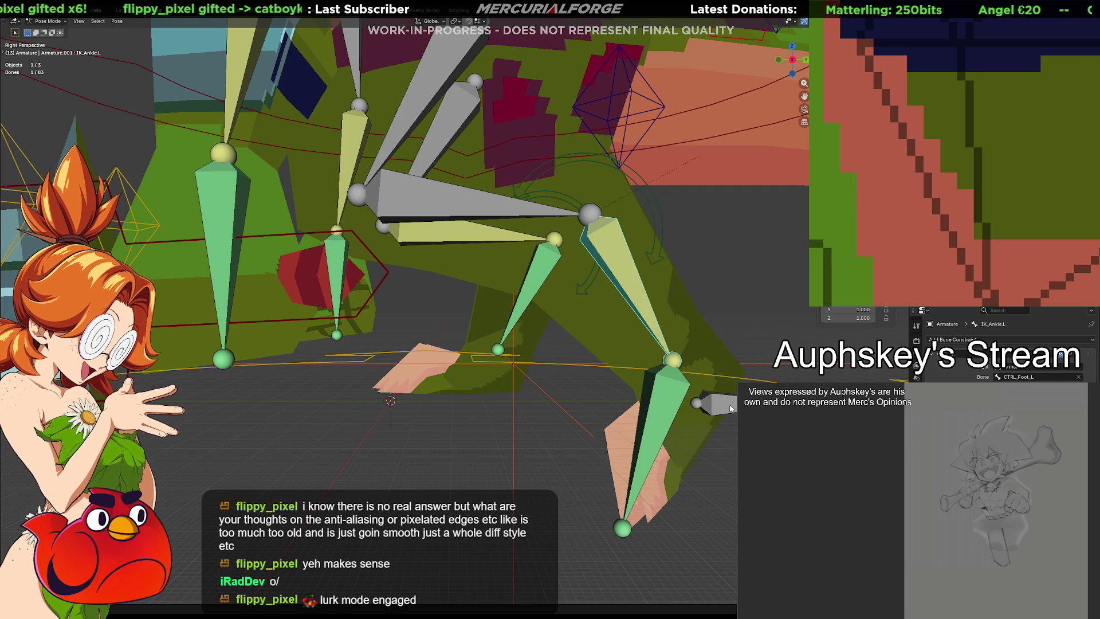
key(g)
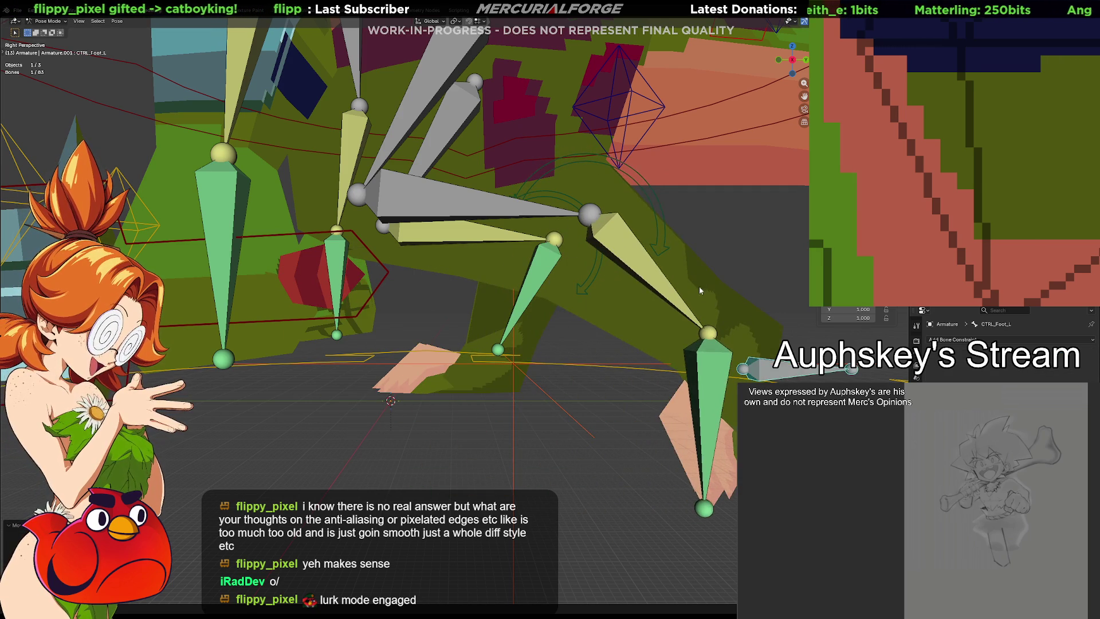
key(Escape)
Step: Remove the Child Of constraint from CTRL_IKLEG_L, test-rotate the lower leg, and enter Edit Mode
click(662, 235)
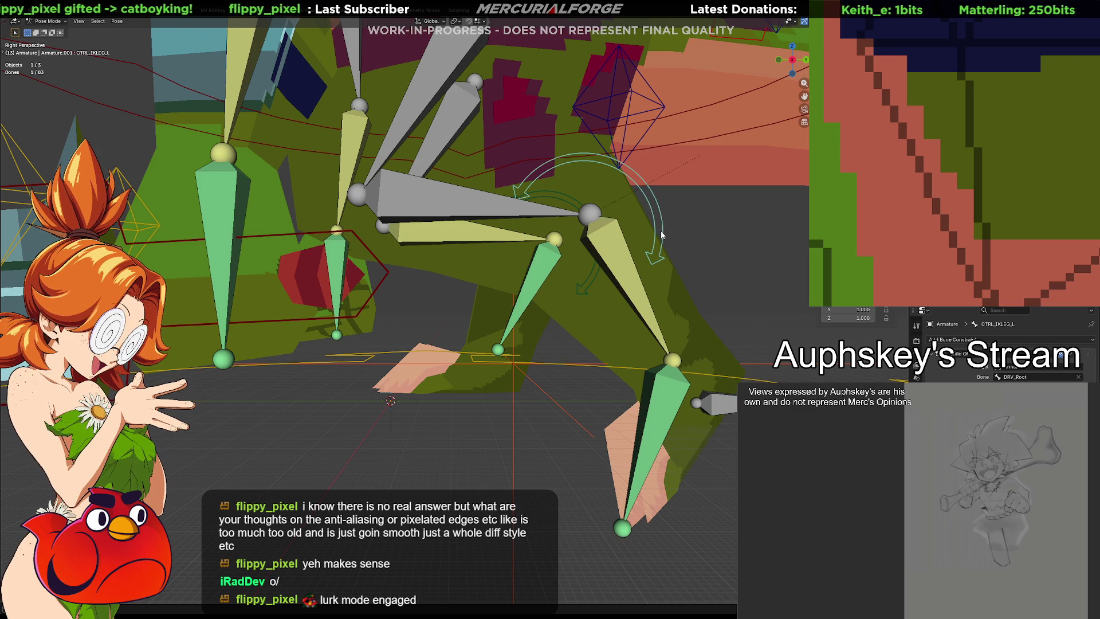
click(1079, 356)
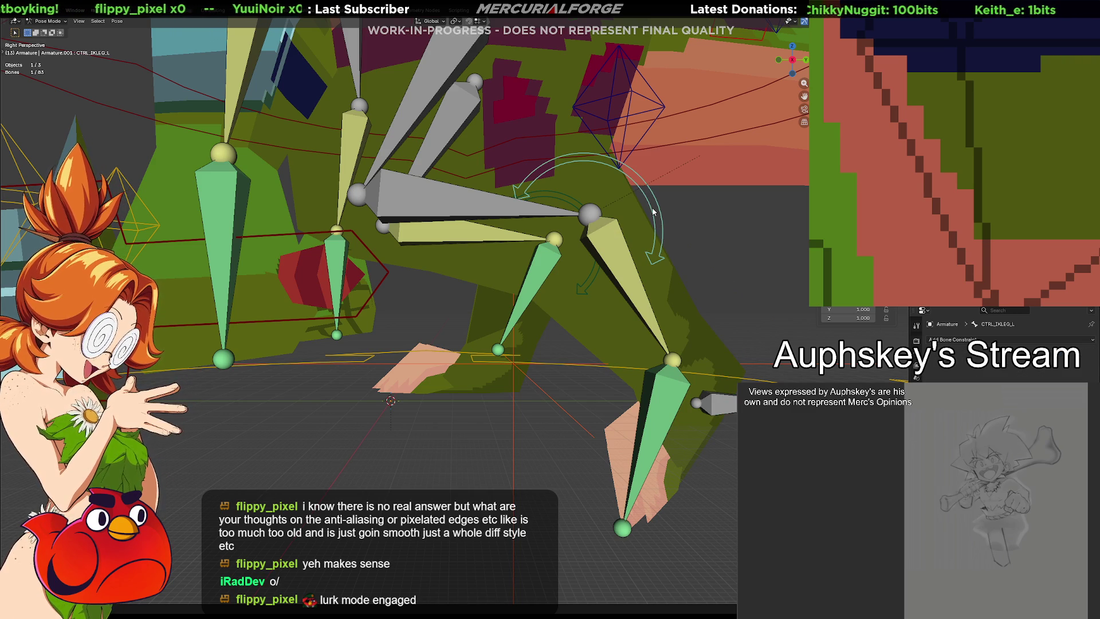
click(572, 215)
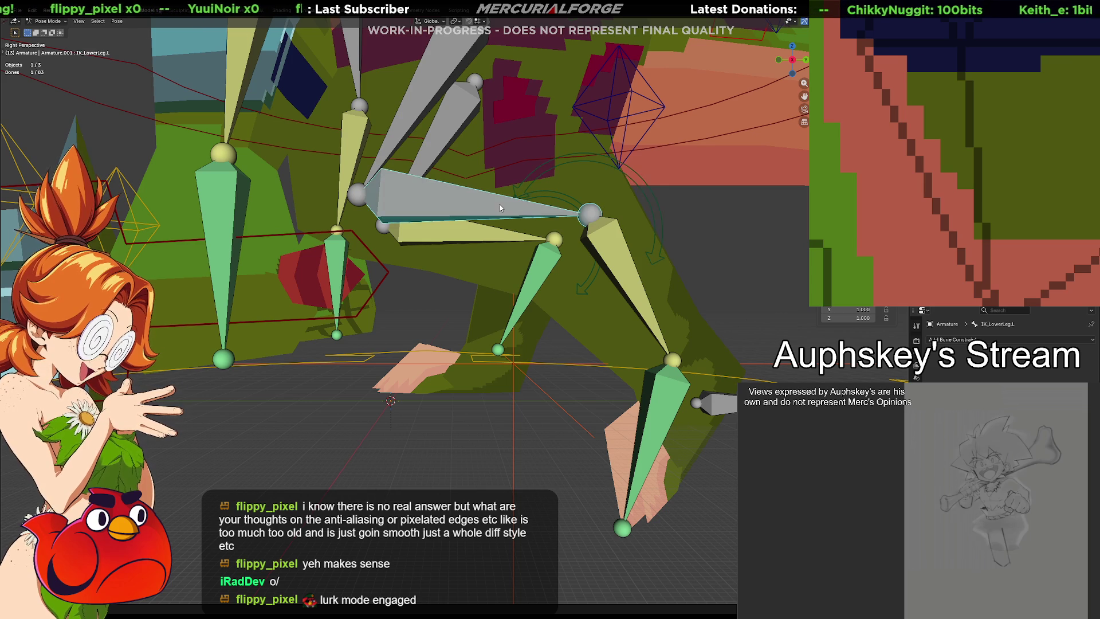
key(r)
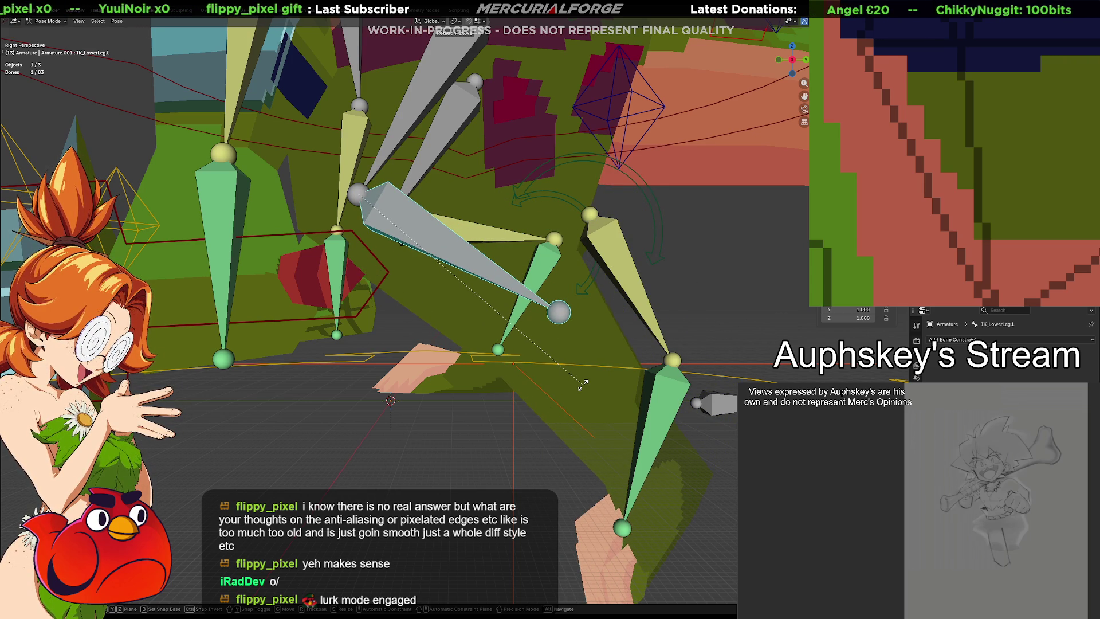
key(Escape)
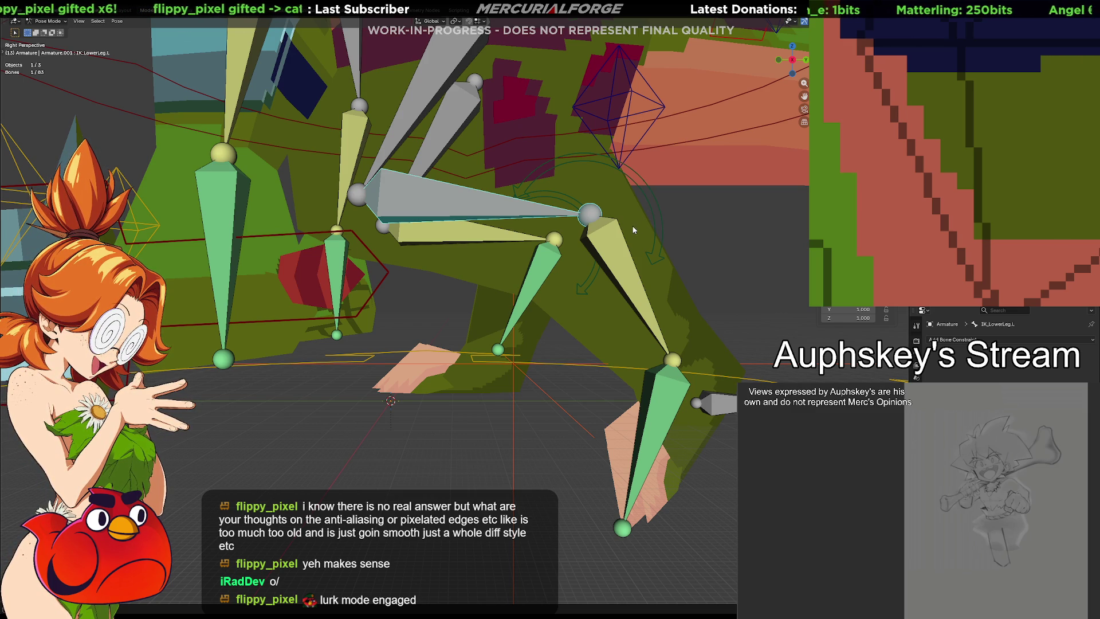
key(Tab)
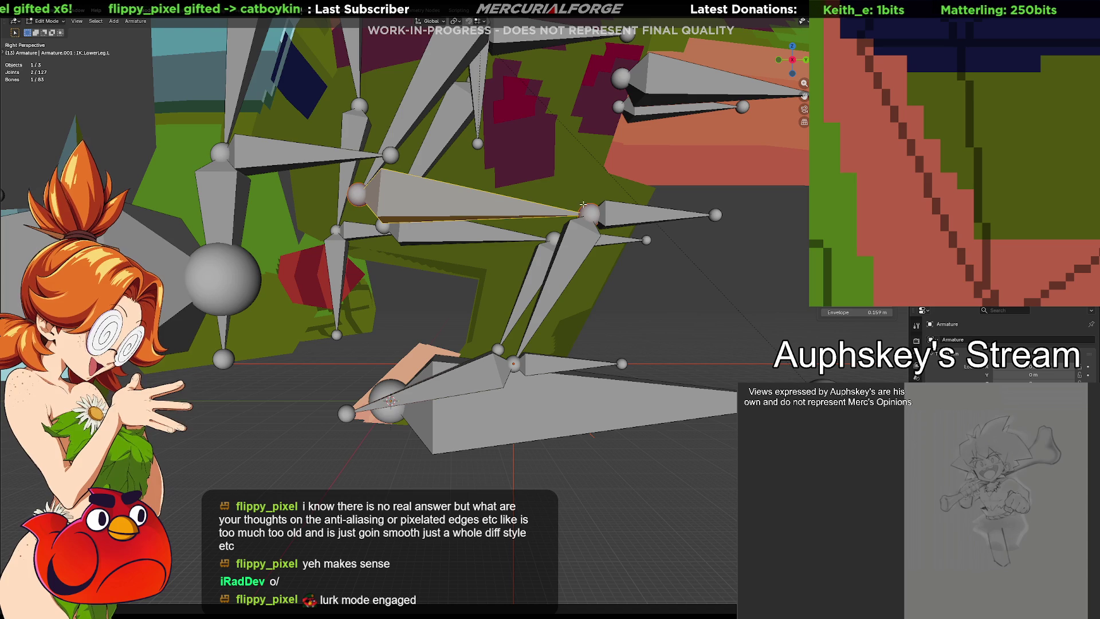
click(643, 286)
click(489, 207)
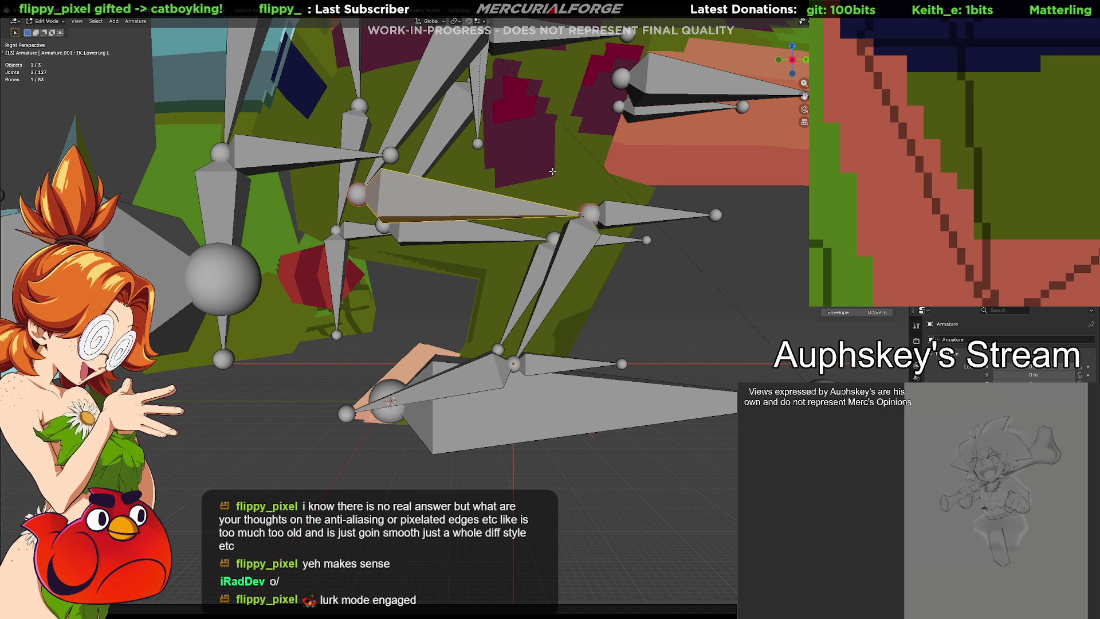
click(562, 244)
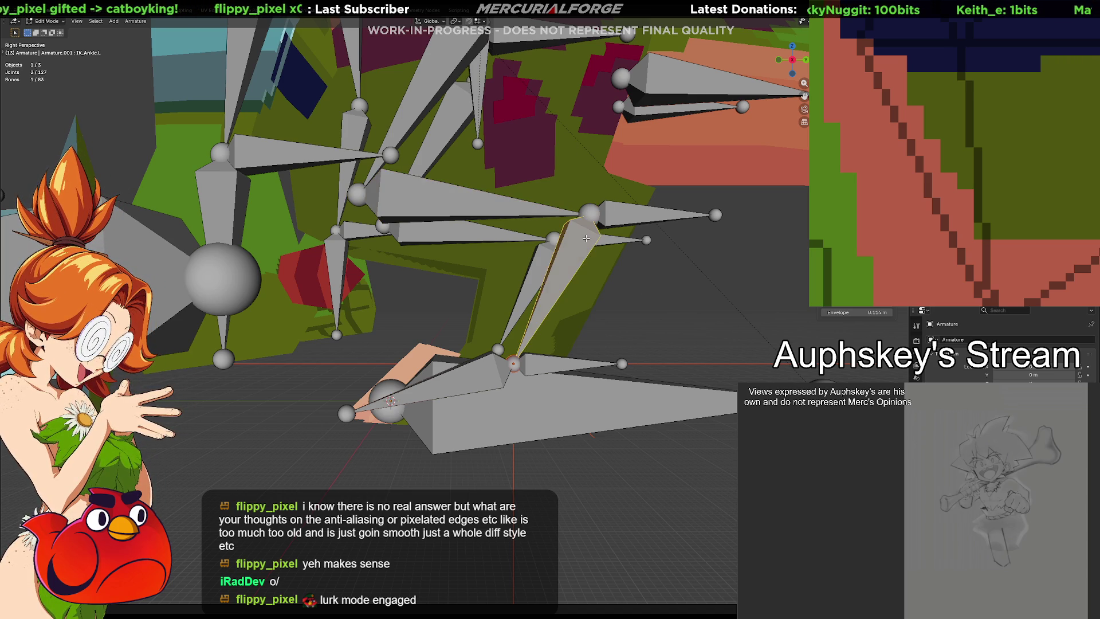
click(493, 207)
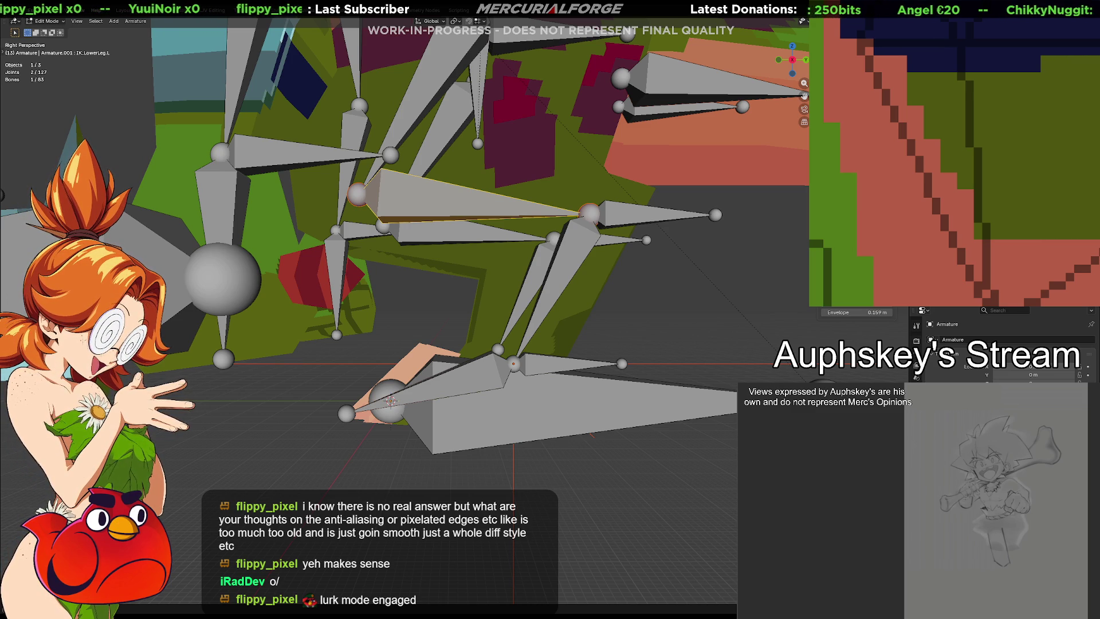
click(573, 260)
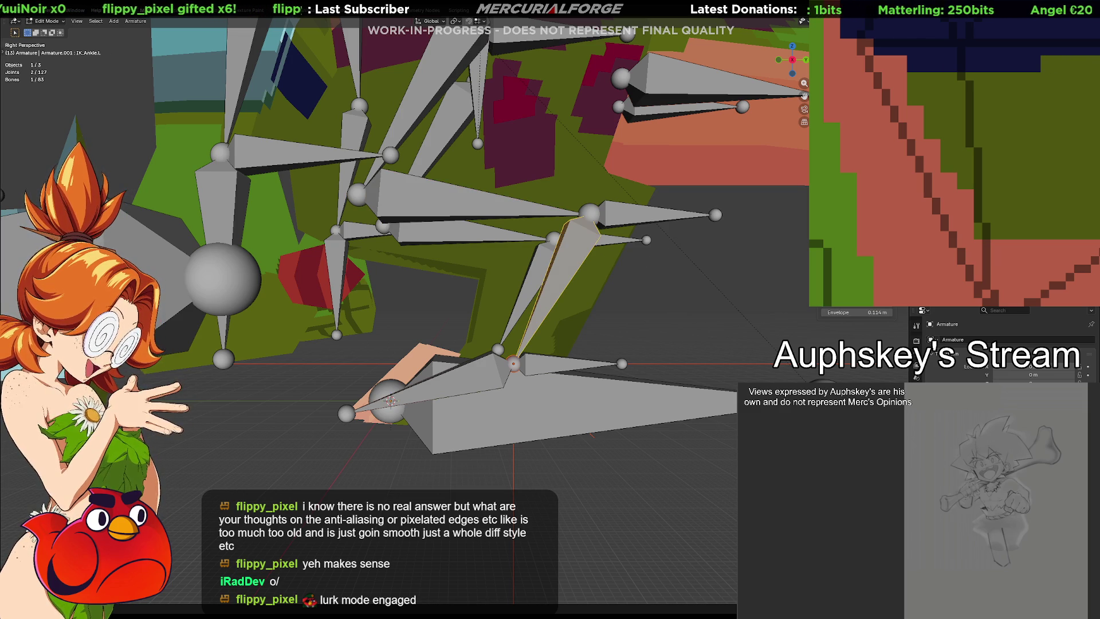
click(653, 215)
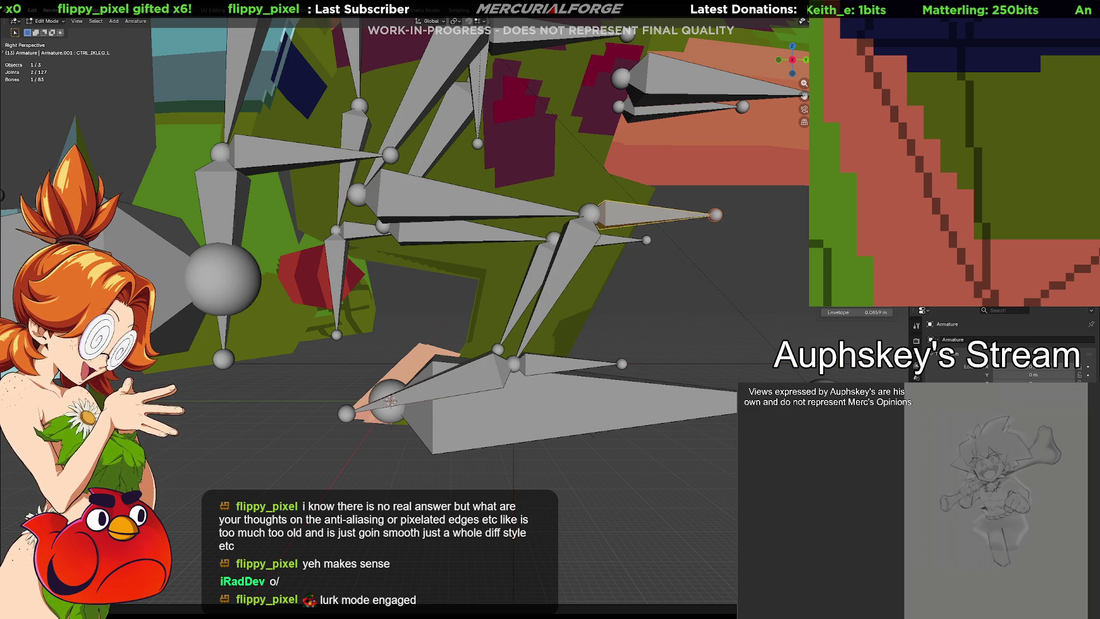
key(ctrl+z)
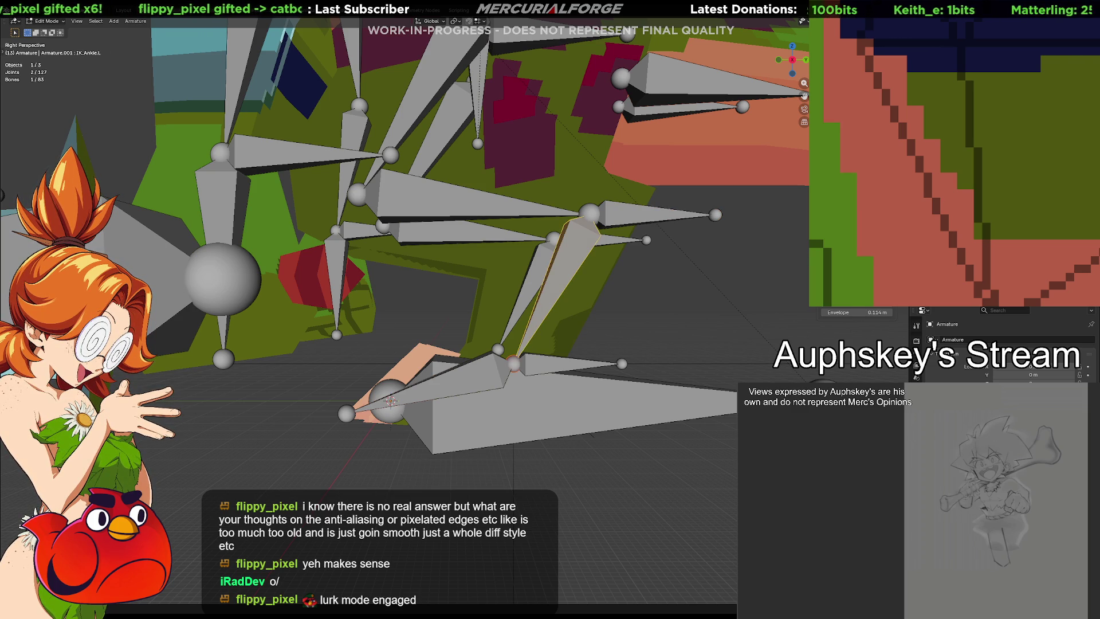